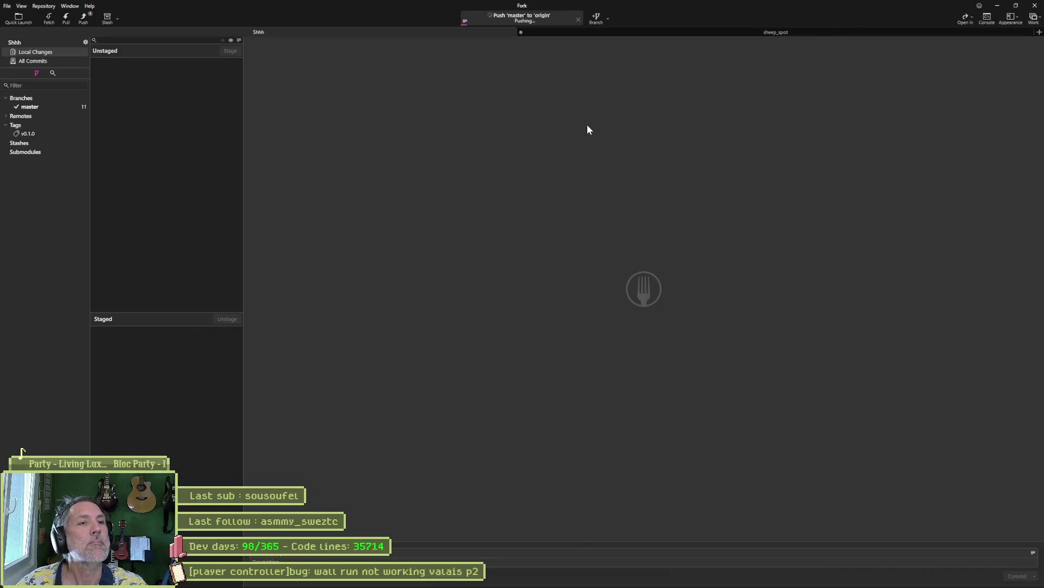
- Check and dismiss Fork's background fetch activity list, then minimize Fork and bring up the Asana board
click(534, 18)
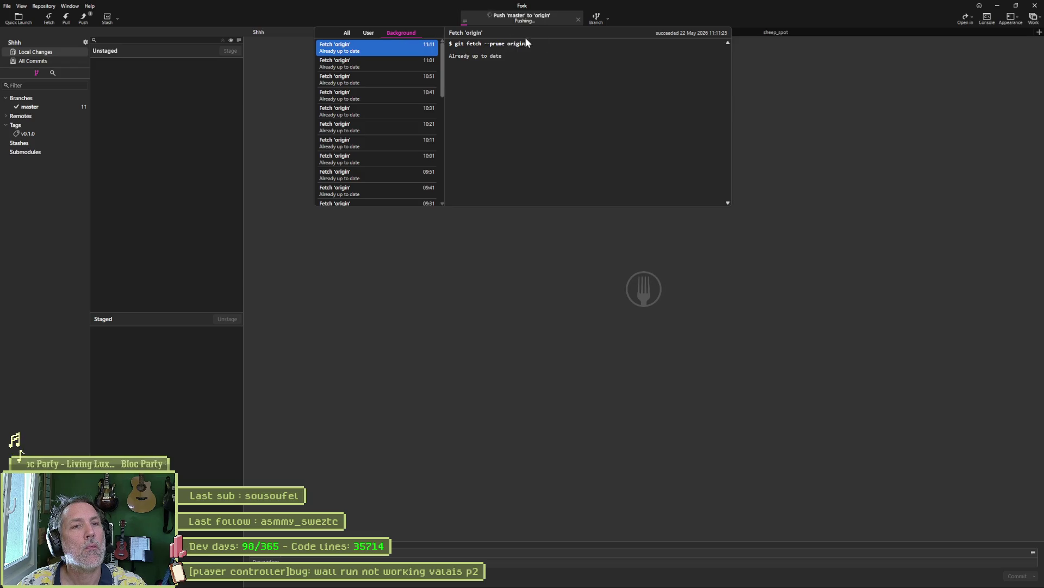
mouse_move(805, 586)
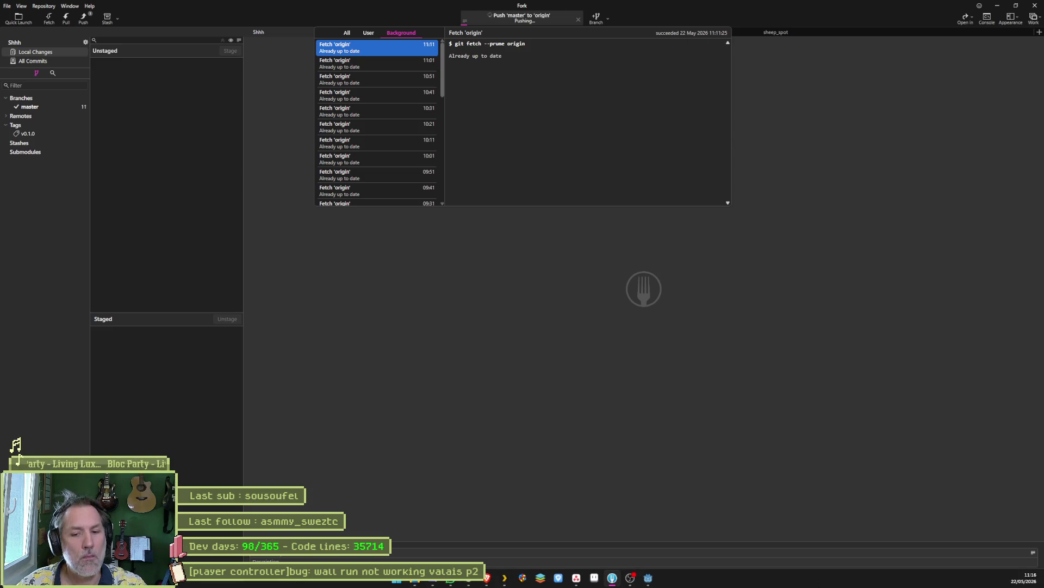
click(517, 307)
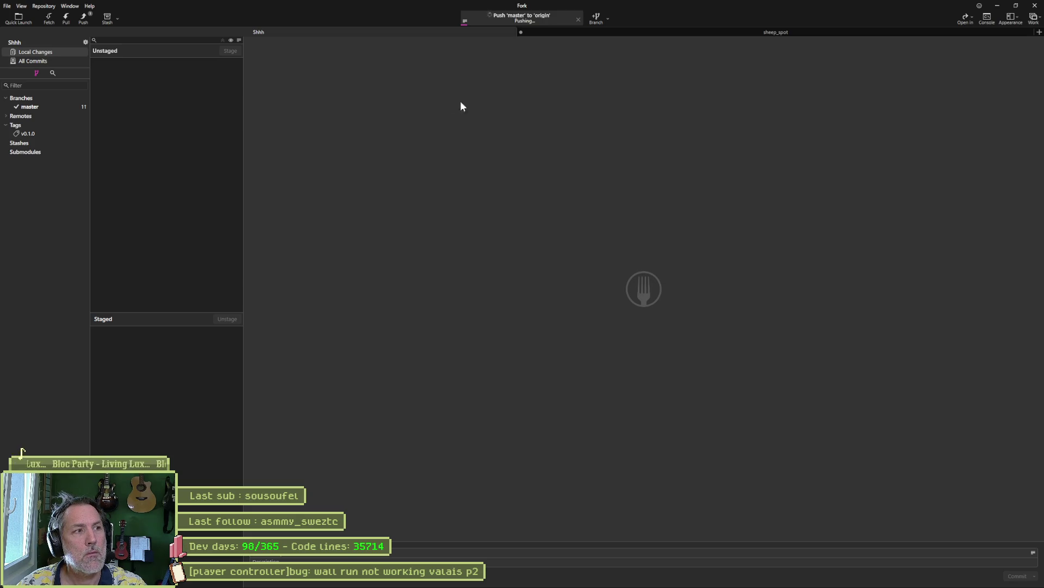
click(997, 5)
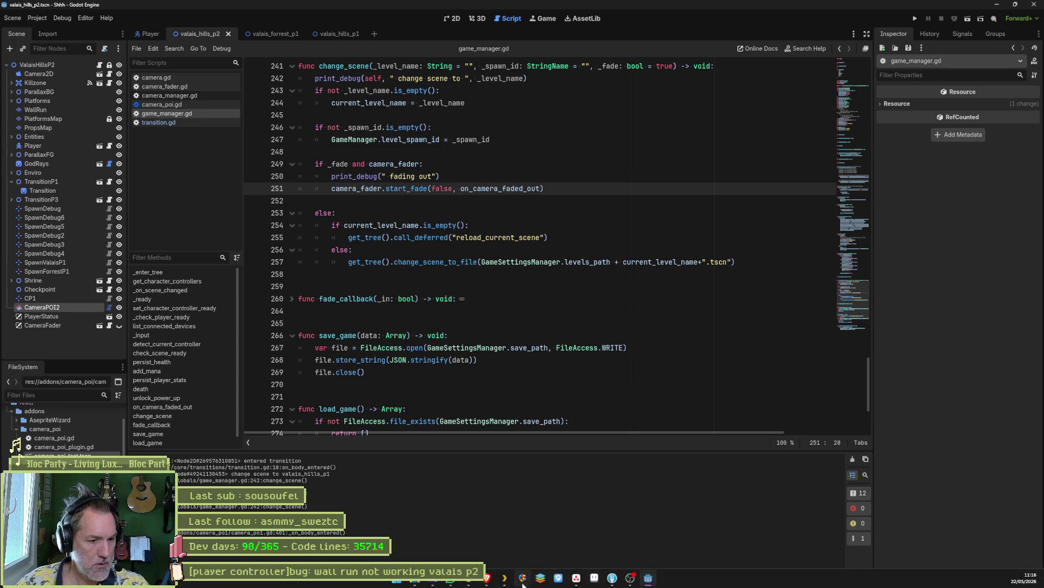
click(576, 577)
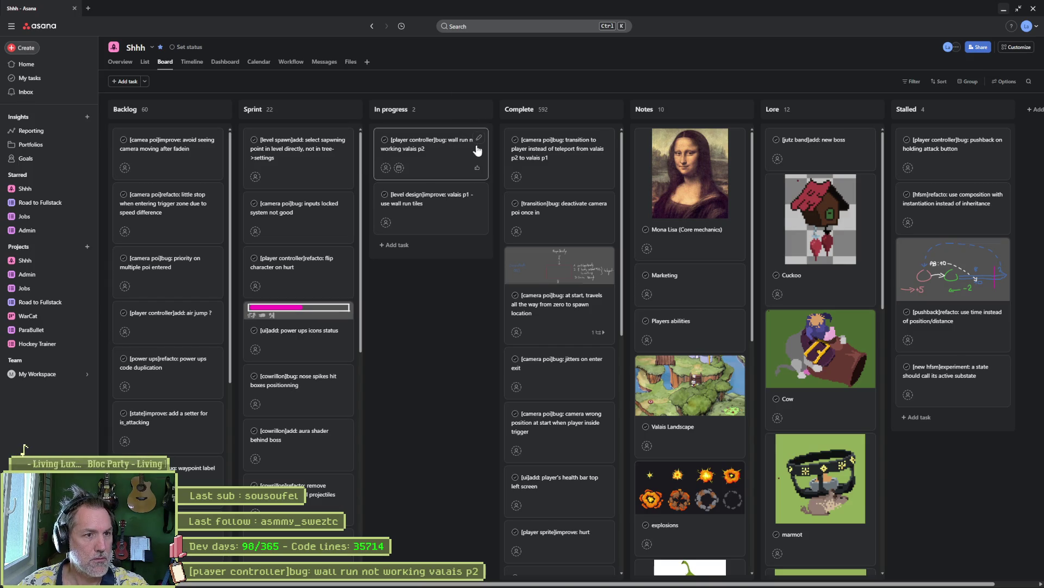
- Move the Valais p2 wall-run card to Complete and add In progress task '[camera fader]bug: double fade out from p2 to p1 valais'
drag(445, 151, 560, 144)
click(469, 110)
text([)
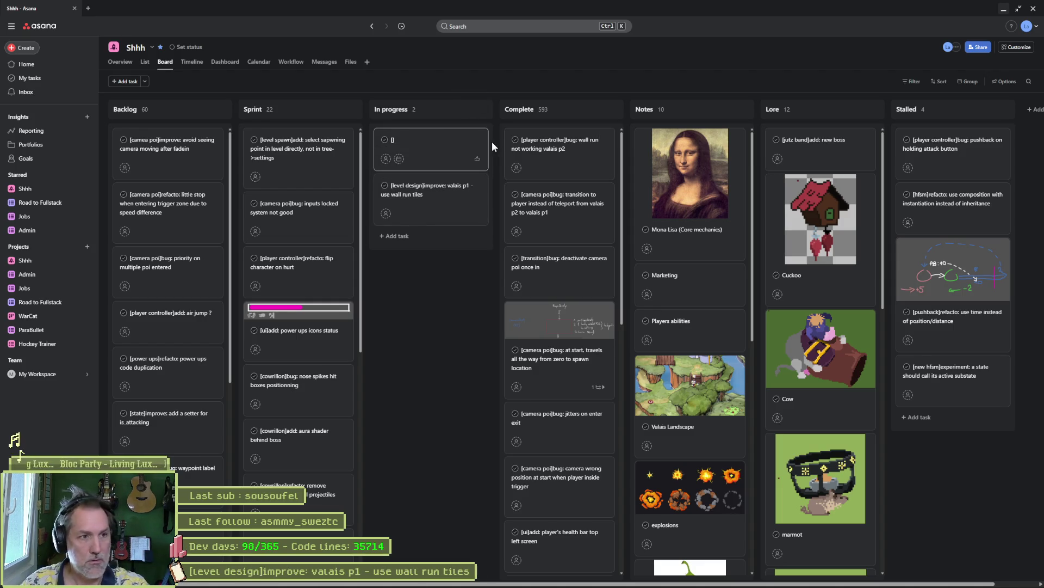
text(camera)
text( fade)
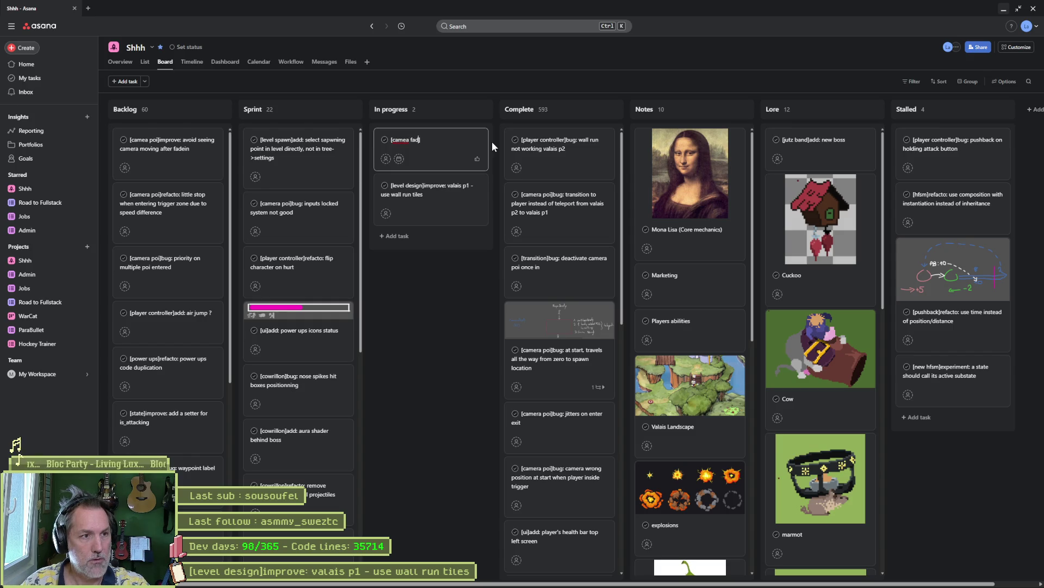
text(r)
key(End)
text(er]bug: double t)
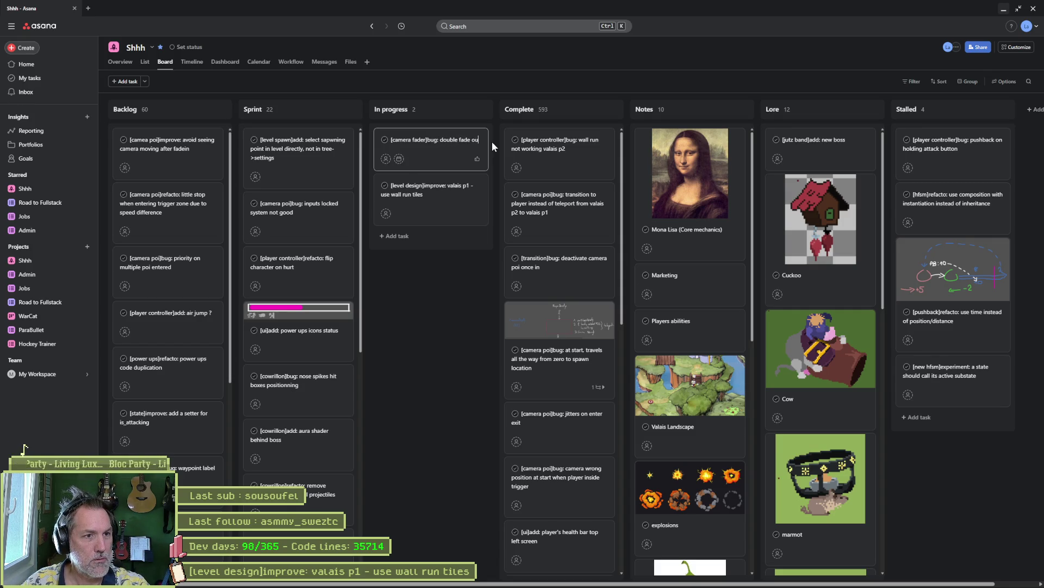
text(e out from p2 to p1 valai)
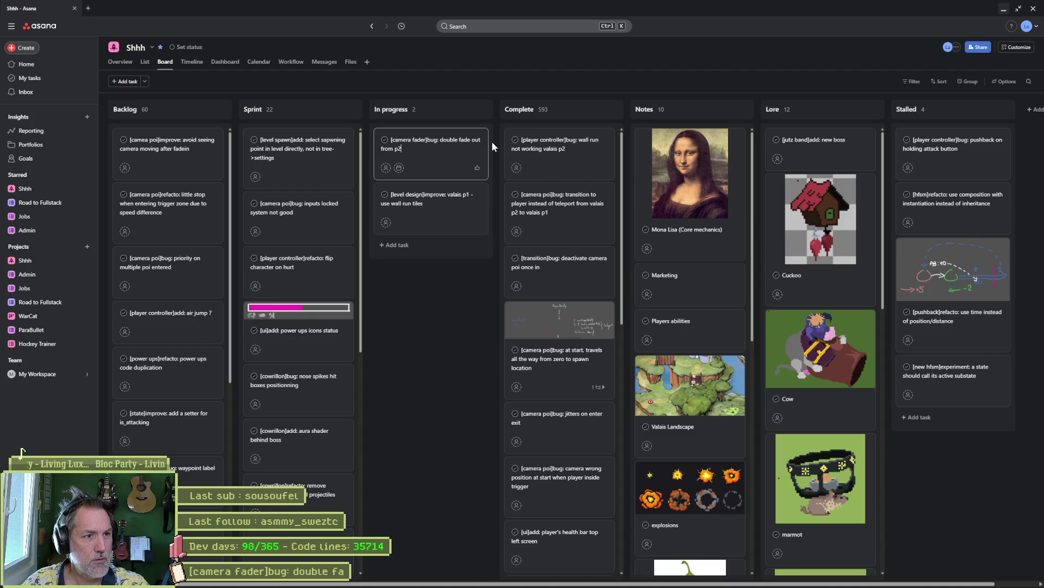
text(s)
click(433, 339)
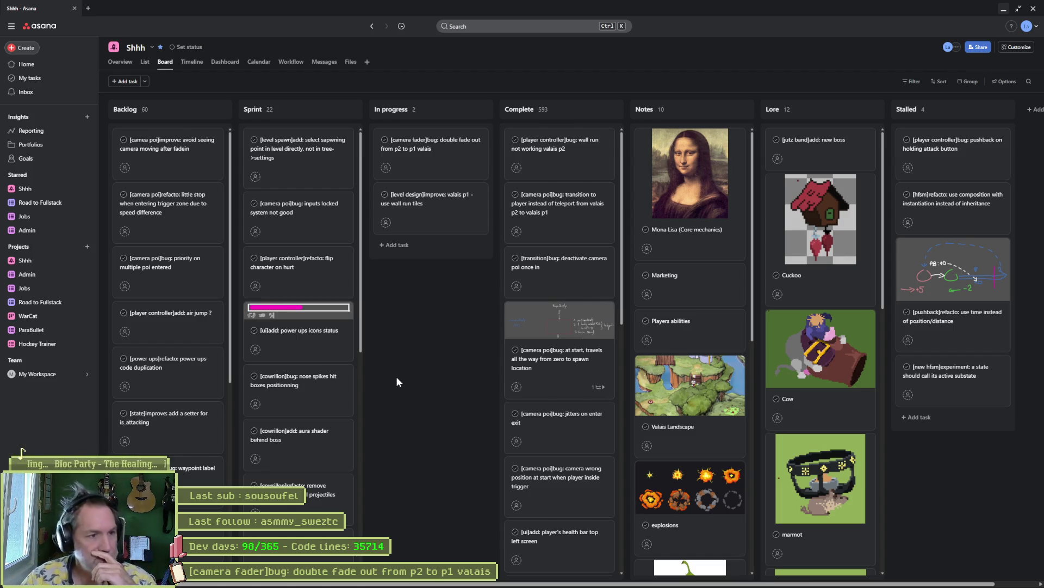
- Review the camera fader double fade-out task details, then minimize the browser to return to Godot
click(421, 159)
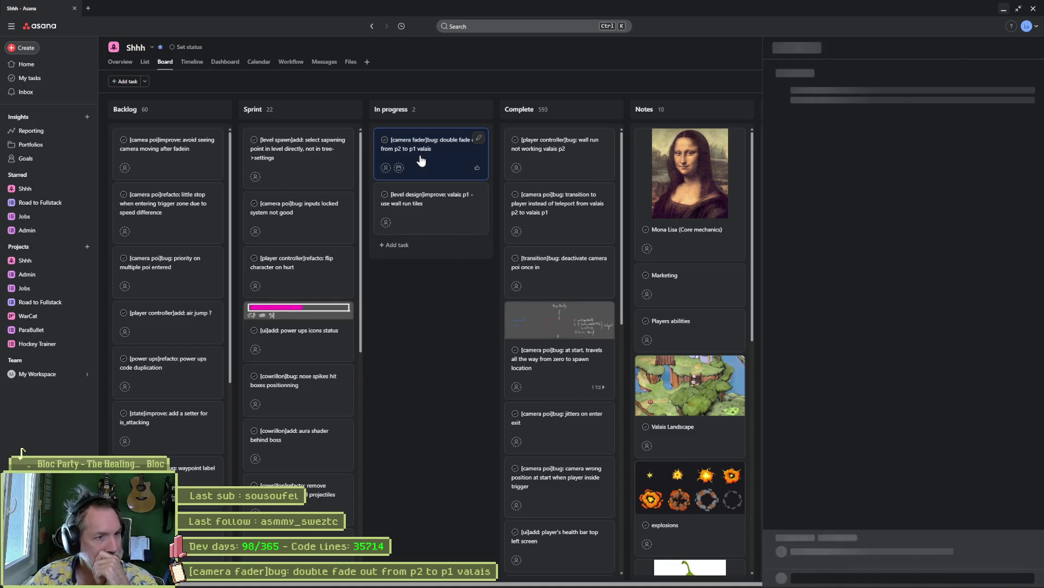
click(1004, 9)
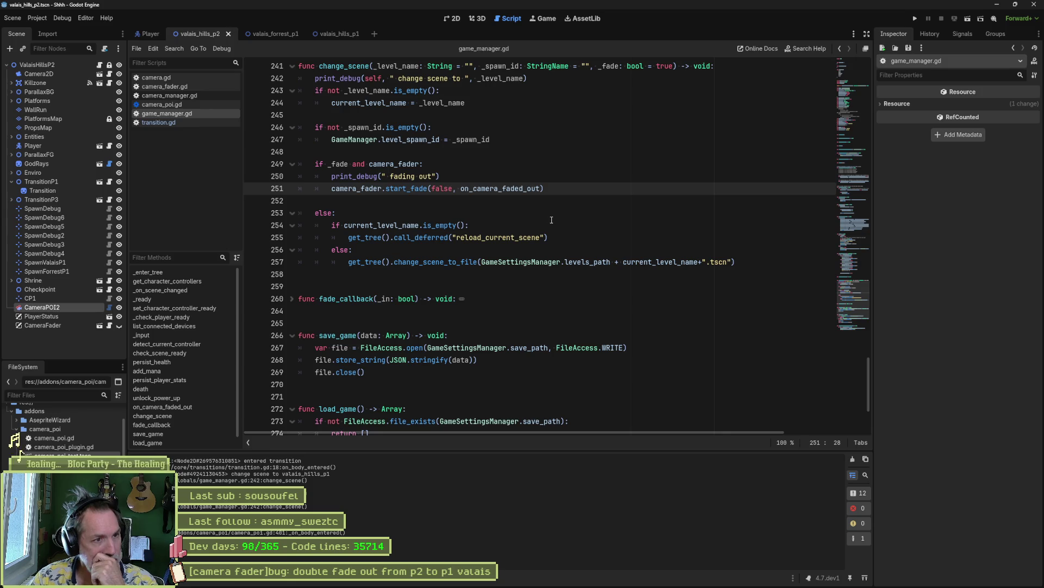
- Find all change_scene uses project-wide (5 matches in 3 files) and open game_manager.gd's line-208 call in death()
double_click(346, 66)
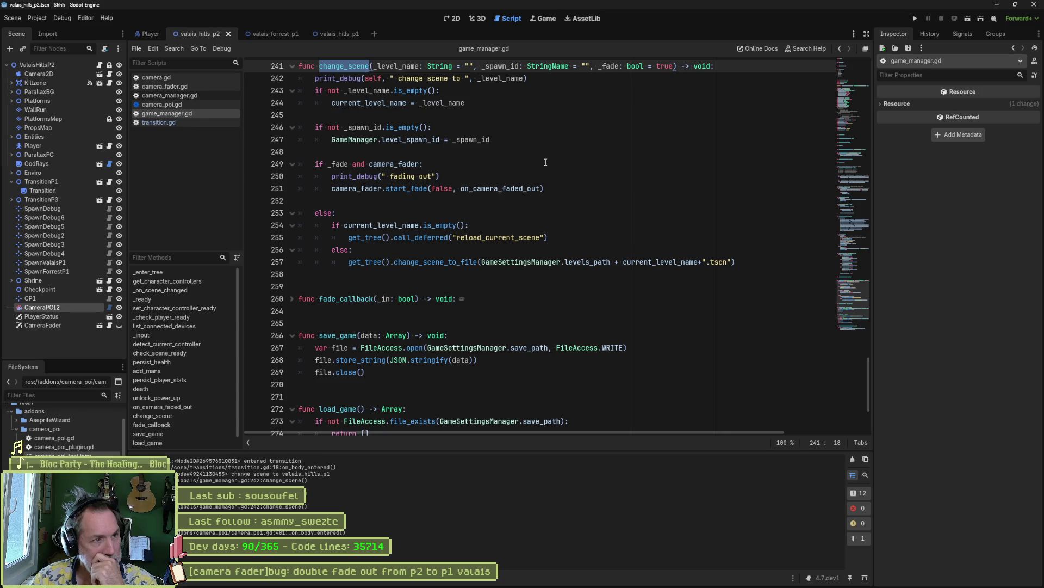
scroll(546, 162, up, 1)
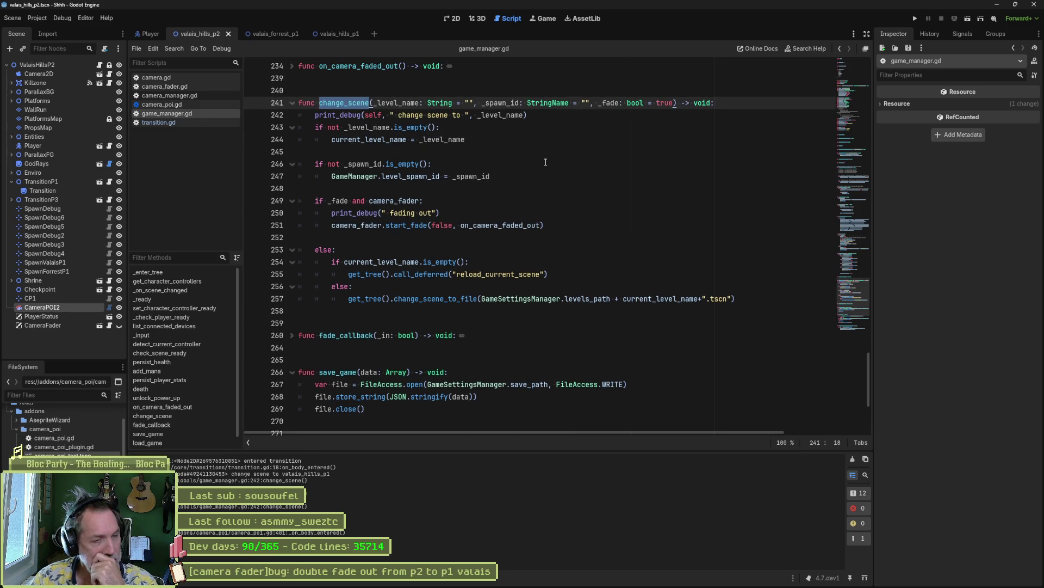
key(ctrl+shift+f)
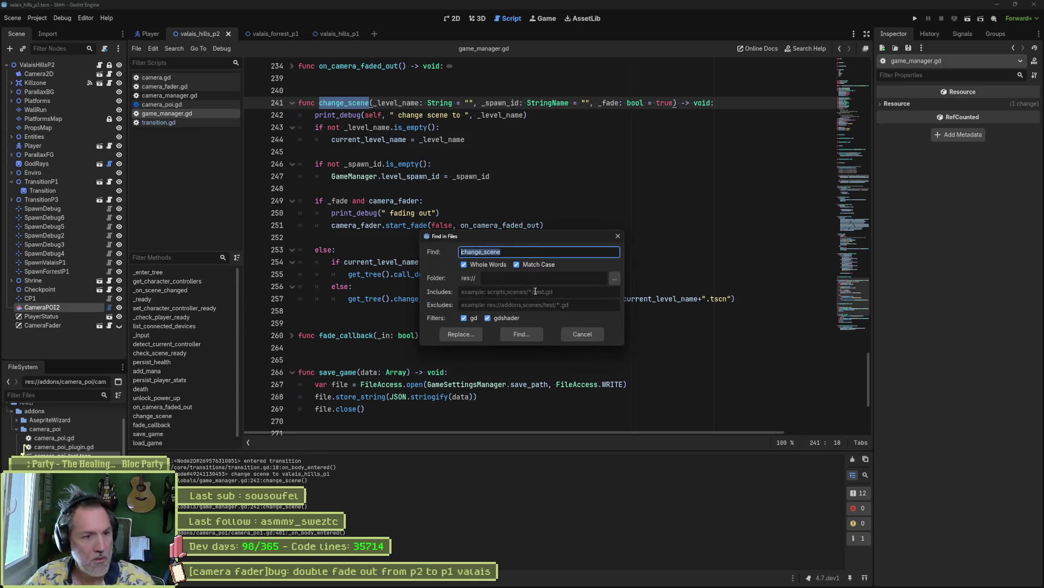
click(540, 331)
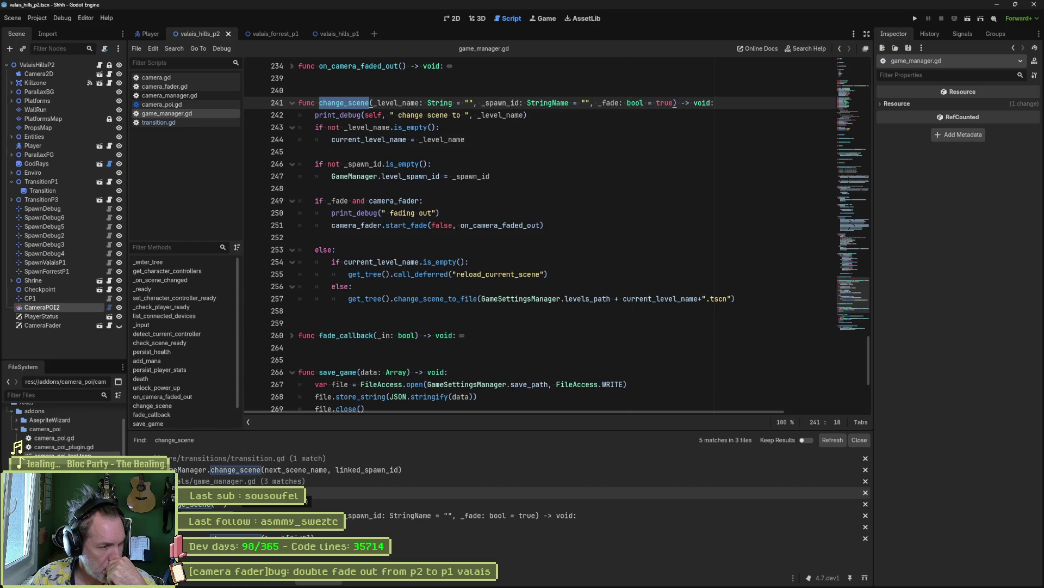
click(381, 493)
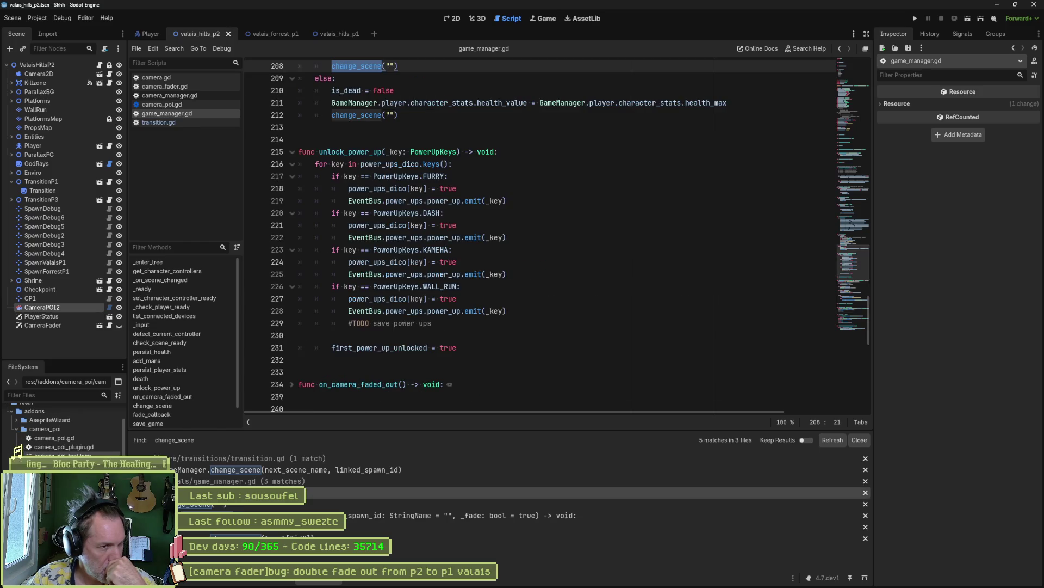
scroll(472, 312, up, 4)
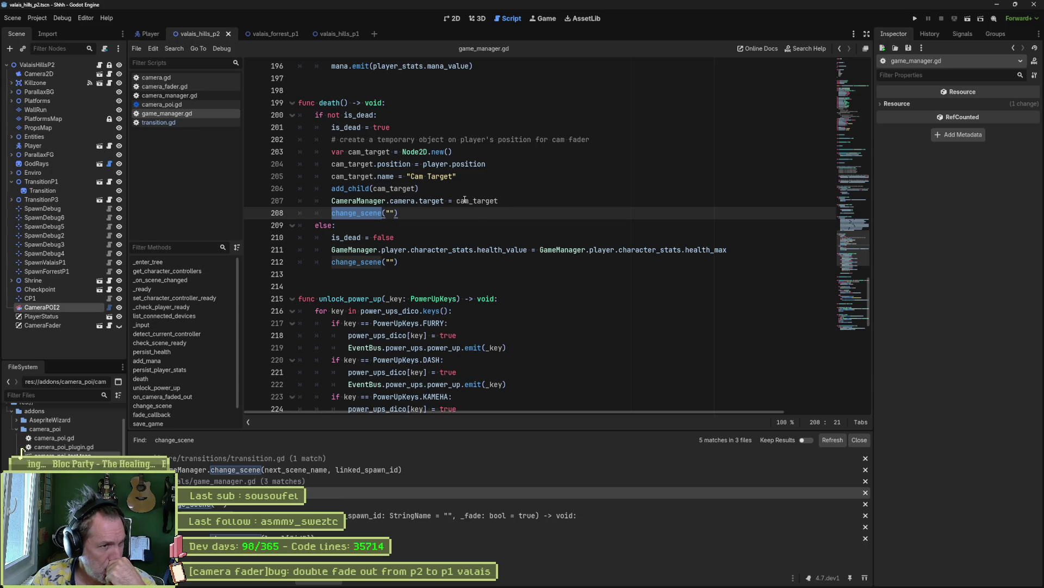
mouse_move(465, 200)
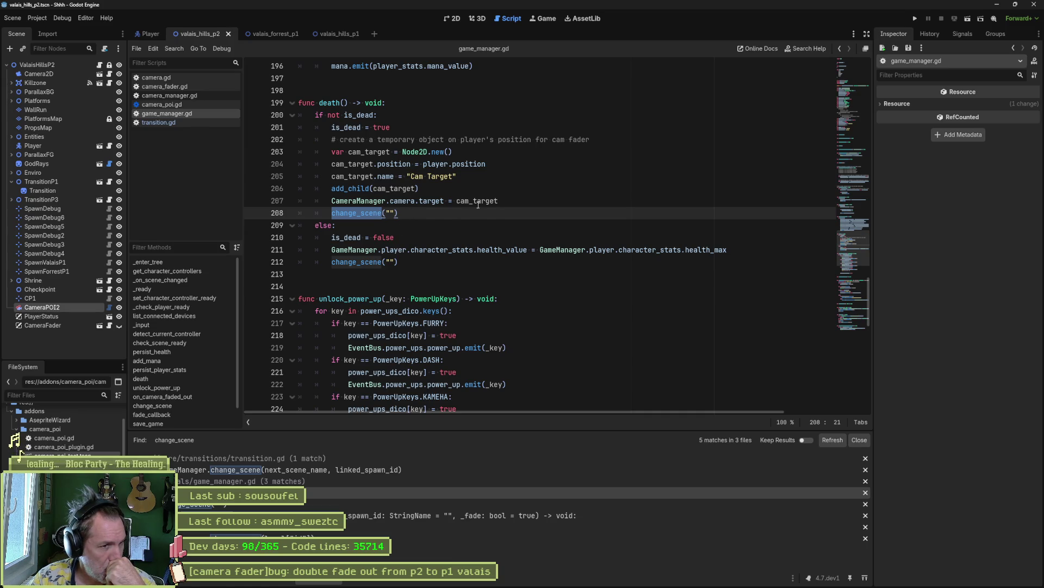
- Insert print_debug(self, " death 1") above the first change_scene call in death()
click(522, 201)
key(Return)
text(prin)
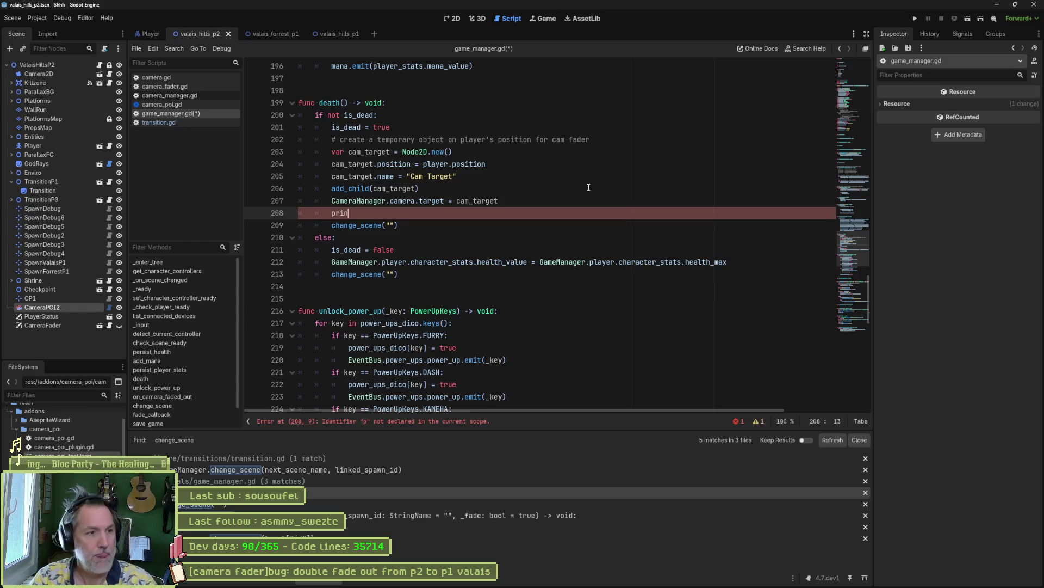
text(t_debug()self, ")
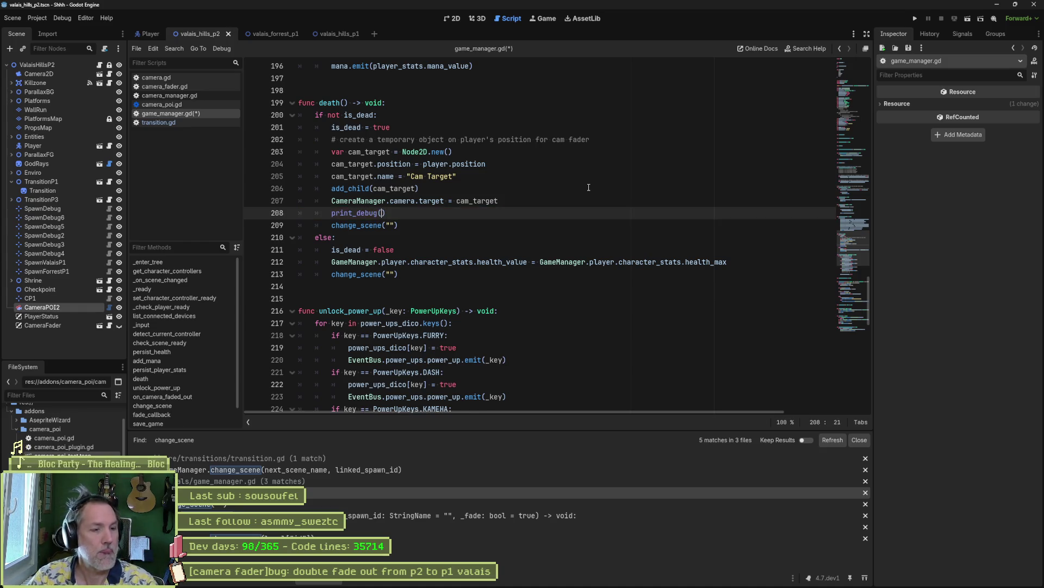
text(death 1)
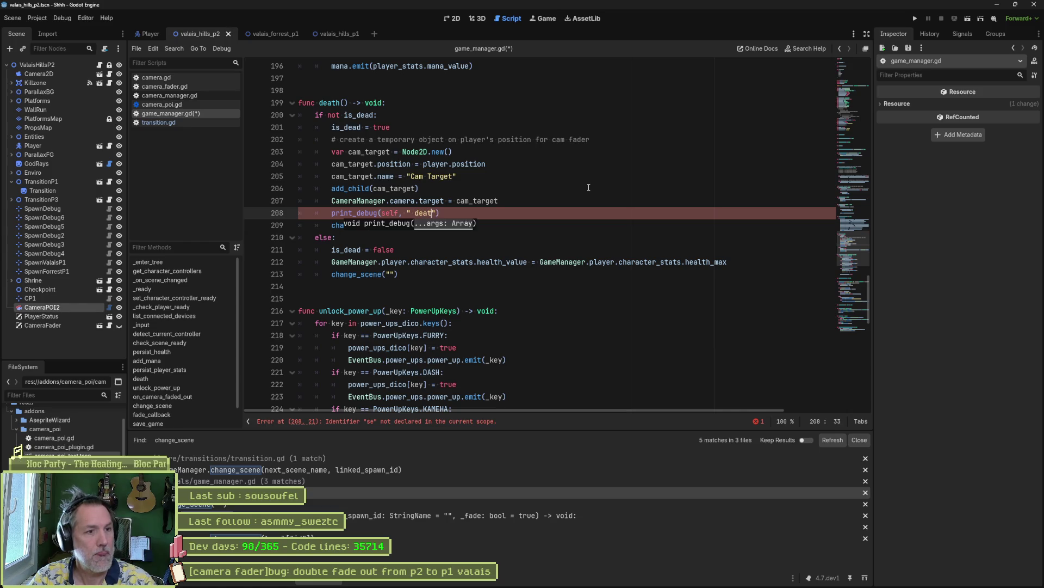
- Copy that print into the else branch as " death 2" and run the game
shift+click(518, 202)
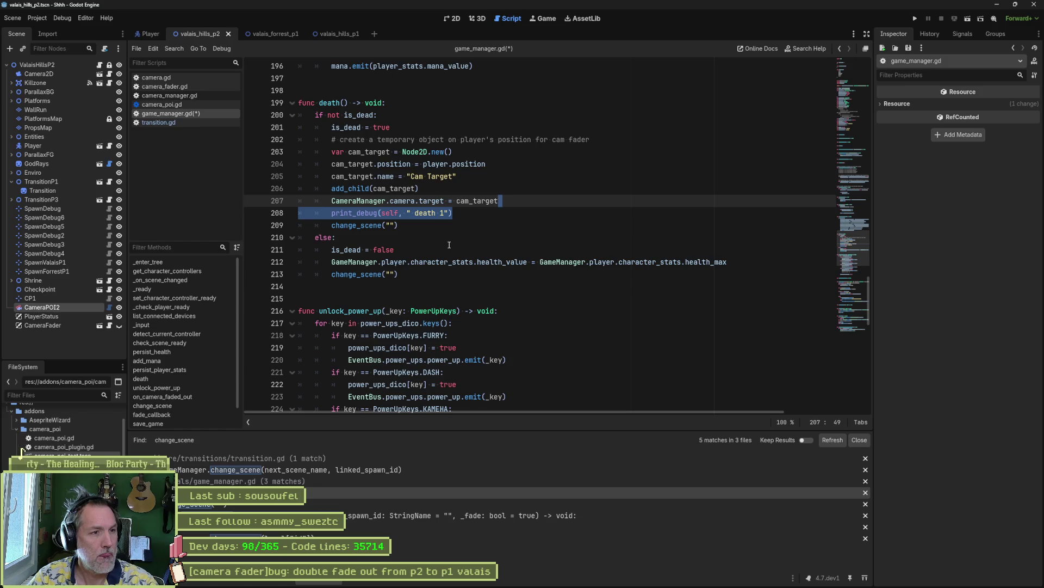
click(724, 271)
text(print_debug(self, " death 1"))
key(BackSpace)
text(2)
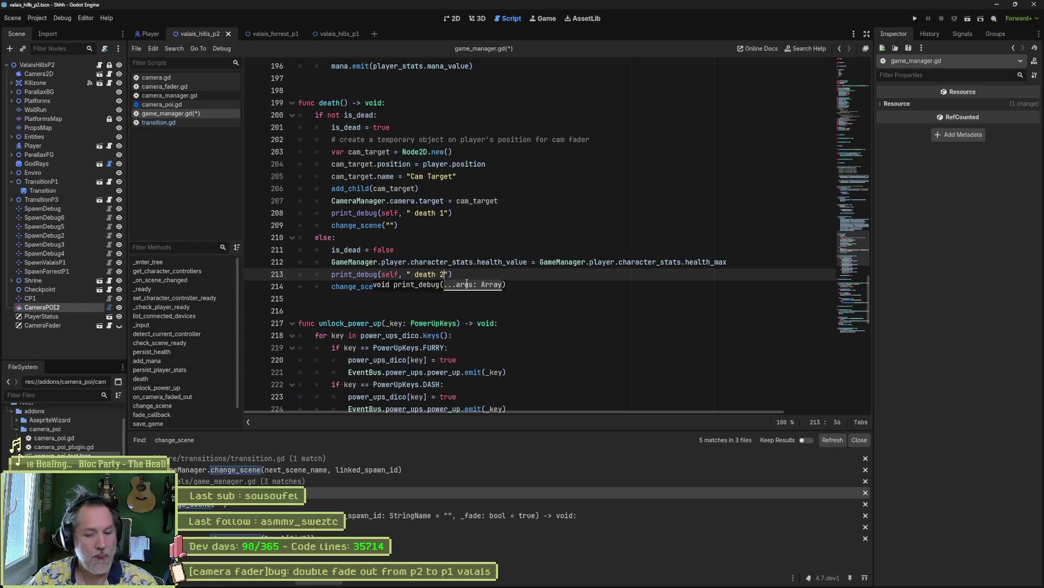
key(F6)
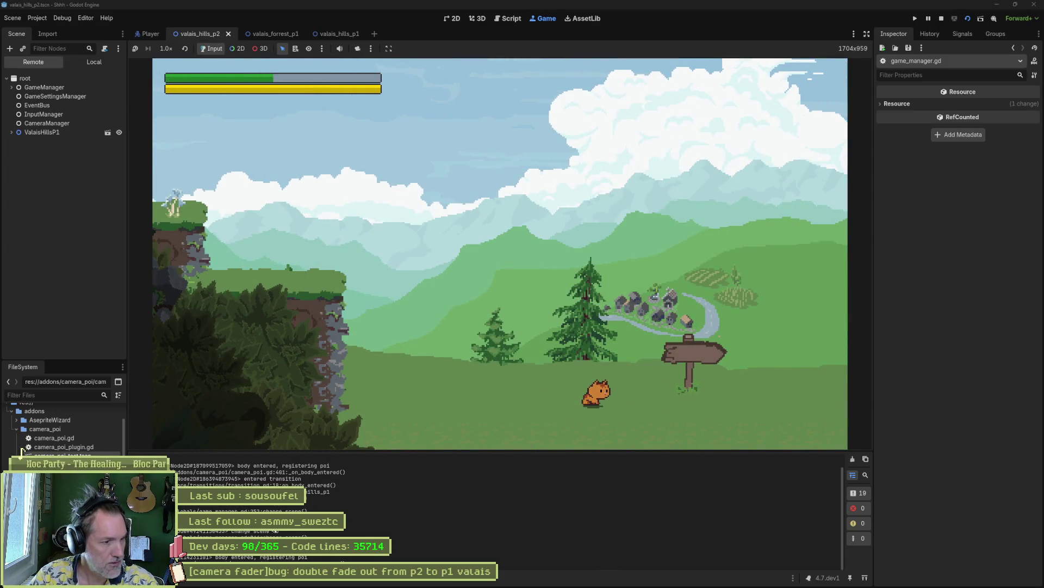
- Stop the game, run and stop the project again, then return to game_manager.gd's death debug prints
key(F8)
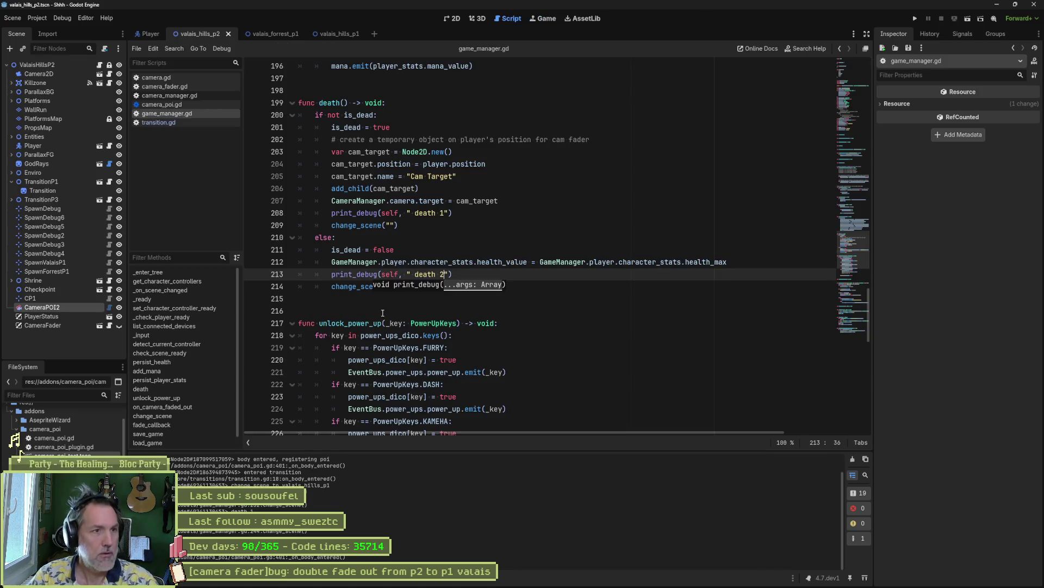
click(453, 19)
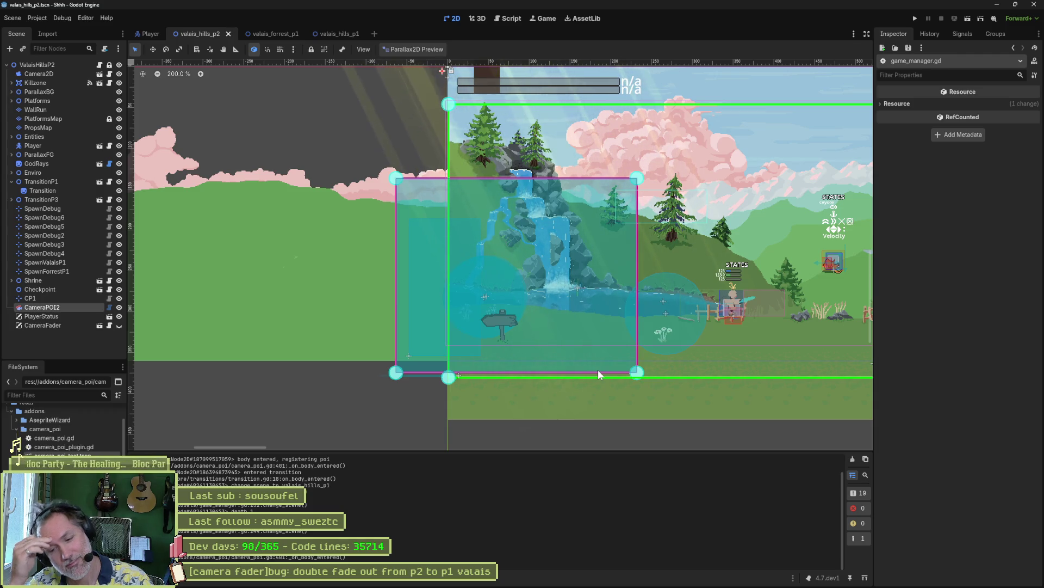
key(F5)
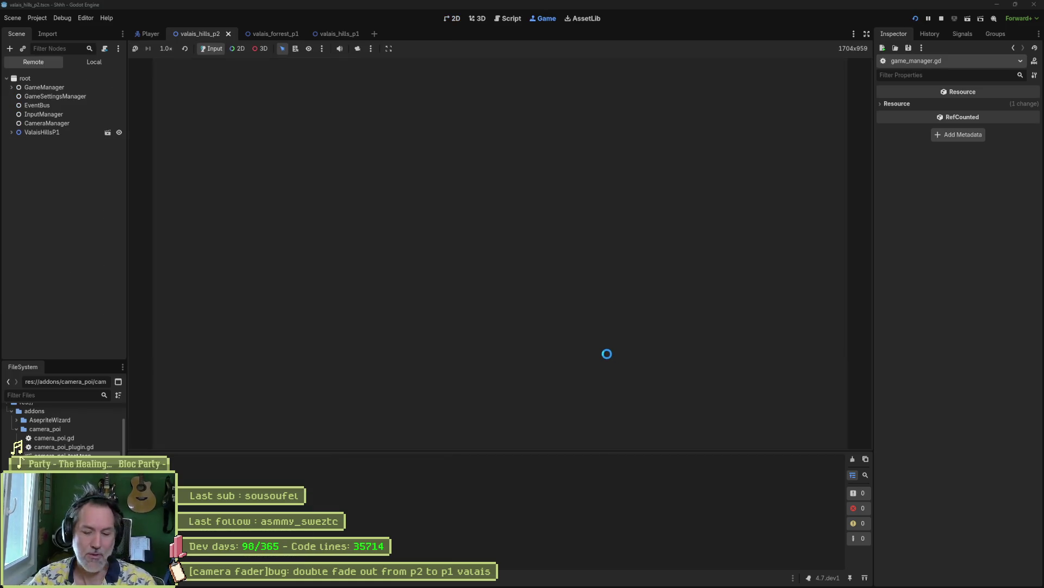
key(F8)
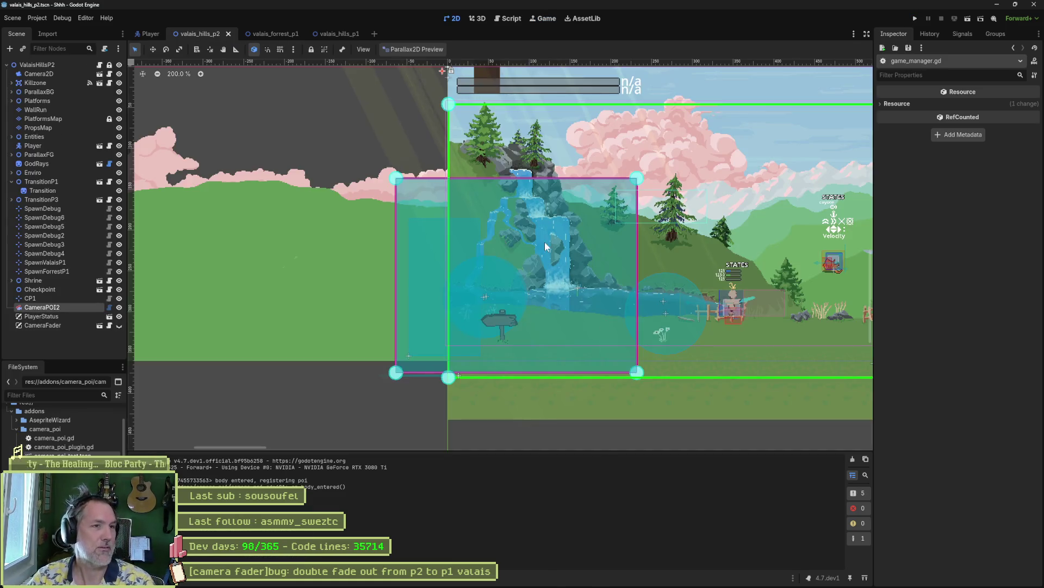
click(513, 20)
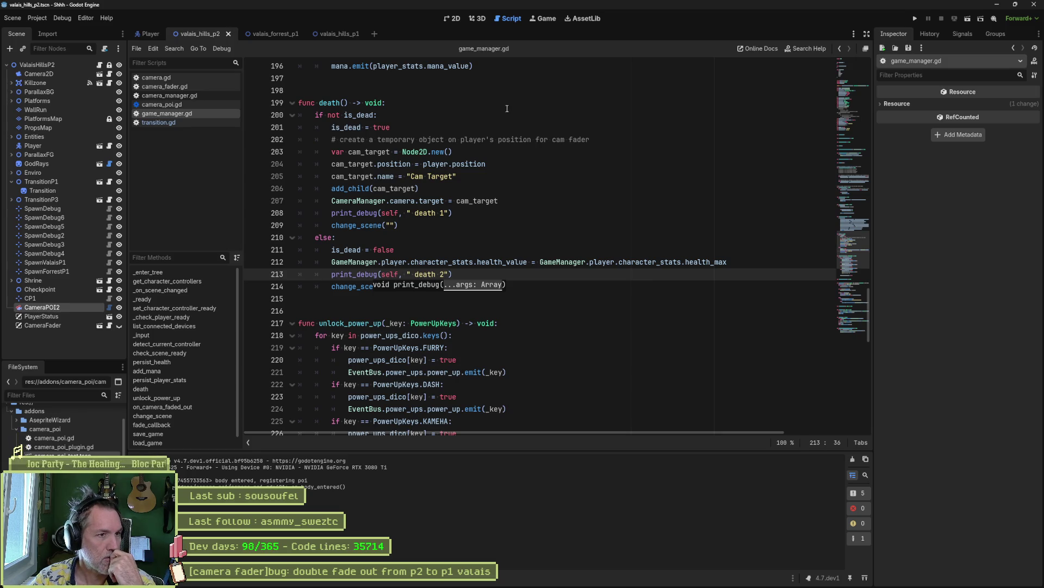
click(478, 215)
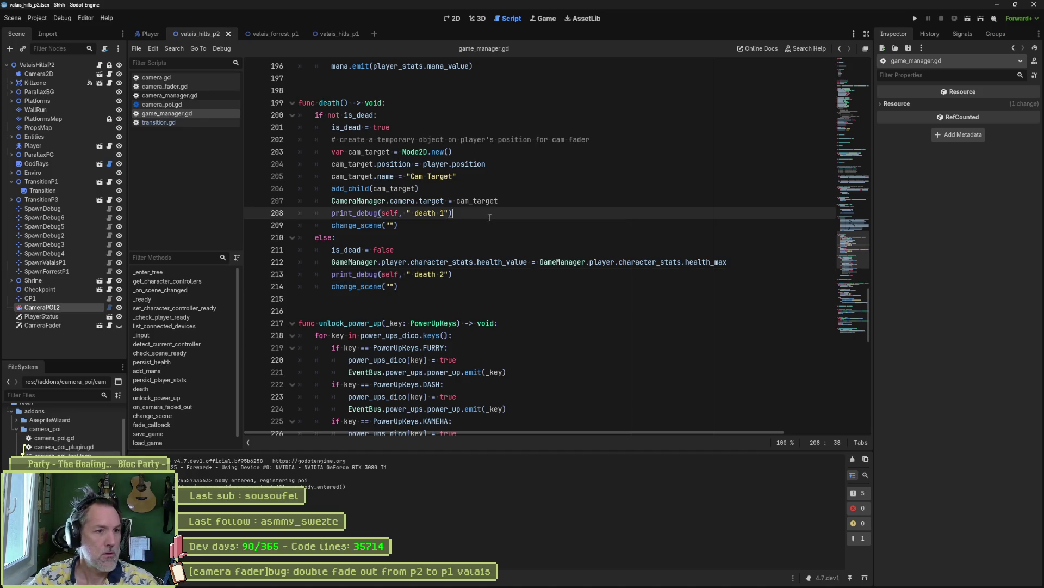
- Delete the death 1 and death 2 debug print lines from game_manager.gd and save it
key(ctrl+shift+k)
click(472, 264)
key(ctrl+shift+k)
key(ctrl+s)
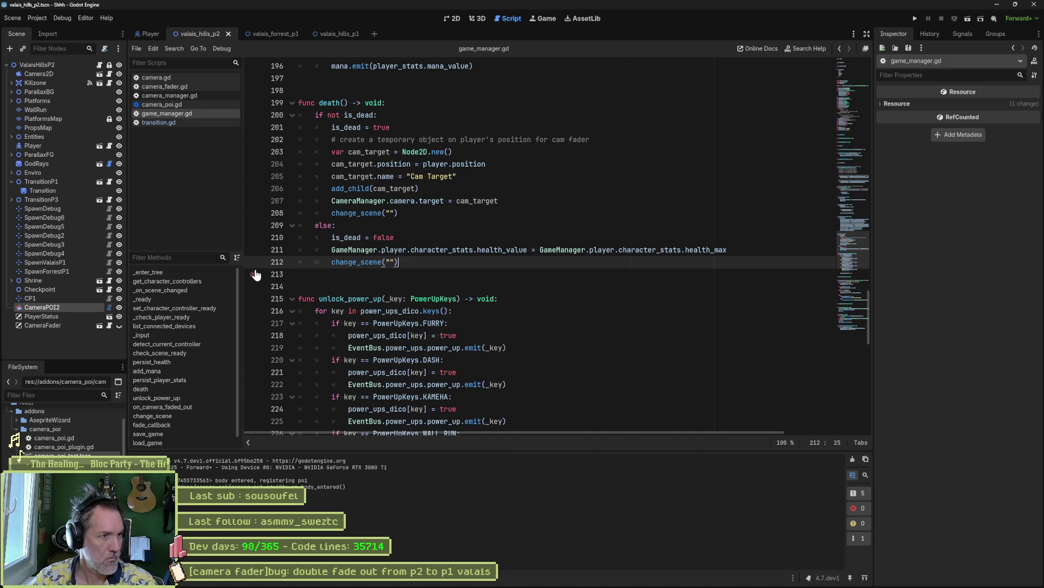
- Delete the trigger-area debug print line from camera_poi.gd and save it
click(161, 105)
click(532, 322)
key(ctrl+shift+k)
scroll(536, 324, up, 6)
scroll(539, 325, down, 6)
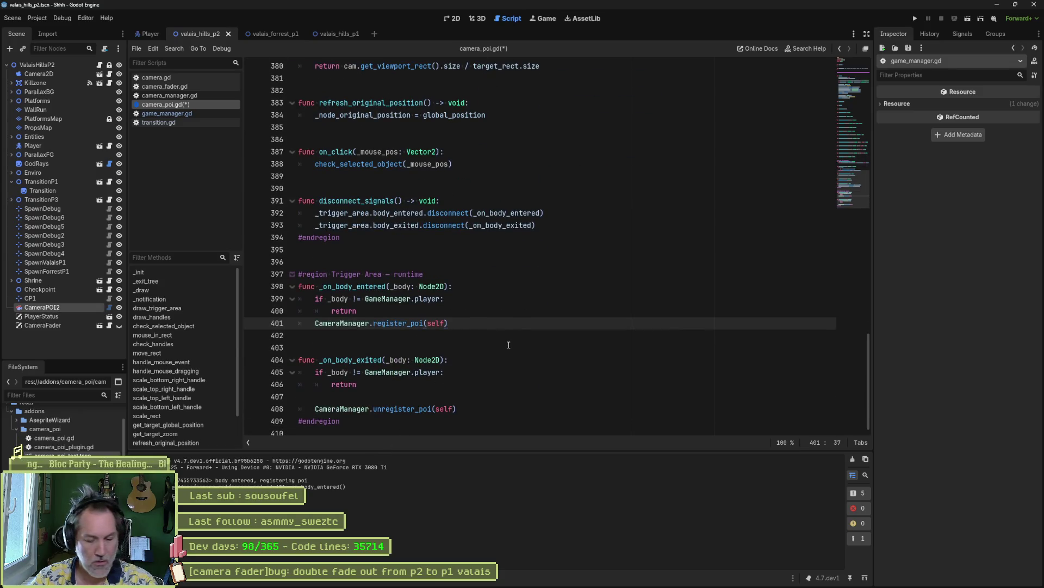
mouse_move(576, 581)
key(ctrl+s)
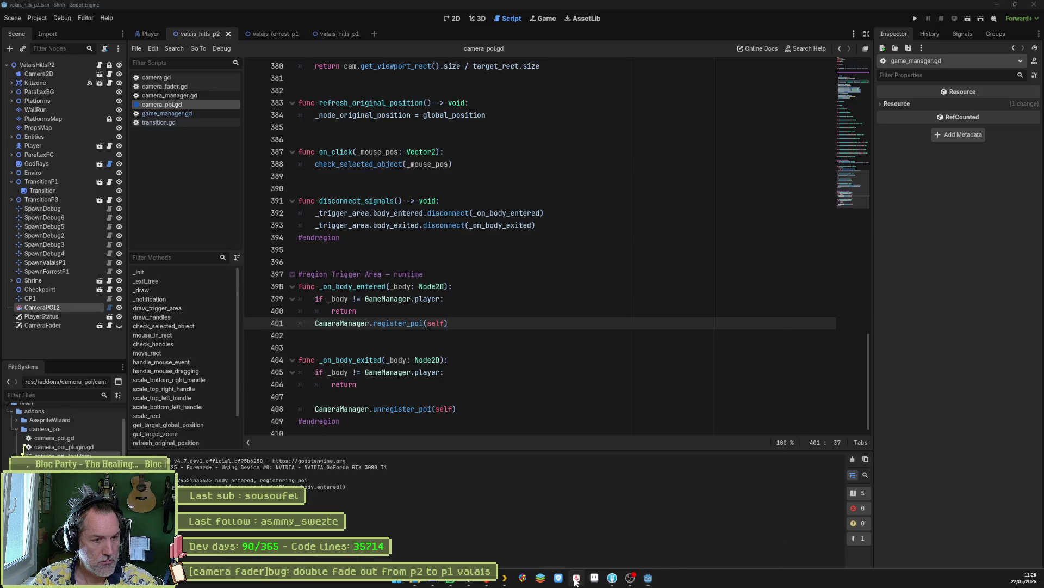
- Rename the In progress task to '[camera fader]bug: deactivate death zone on transition', close it, and minimize the browser
click(576, 578)
drag(857, 74, 1008, 73)
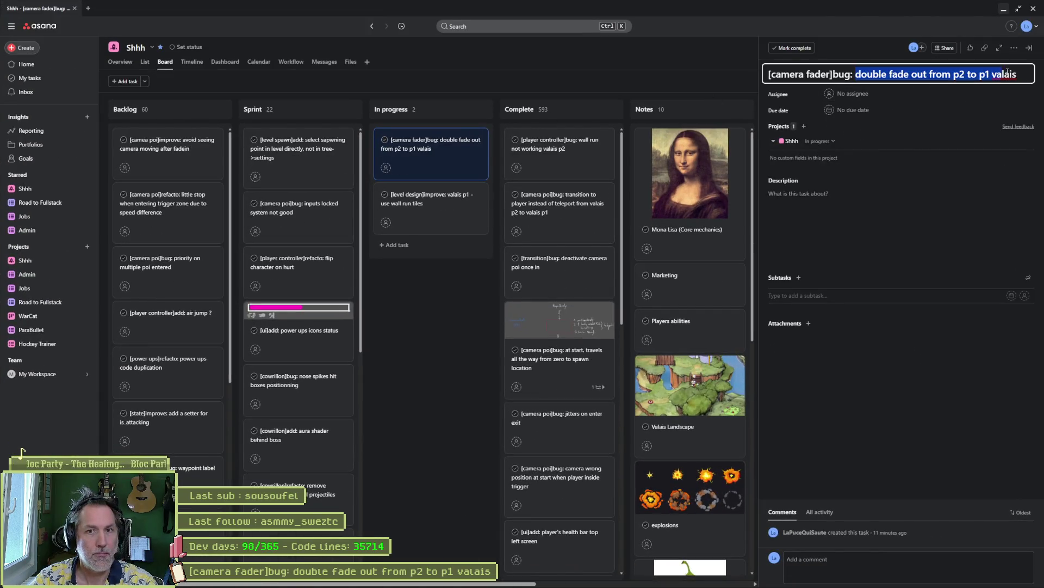
key(BackSpace)
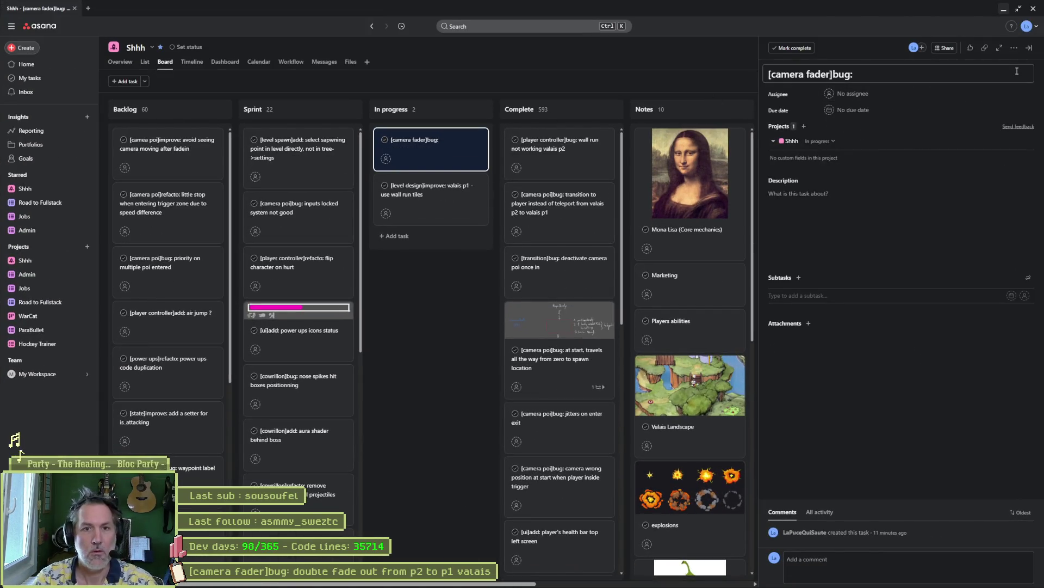
click(888, 76)
text(deactivate death zone on transition)
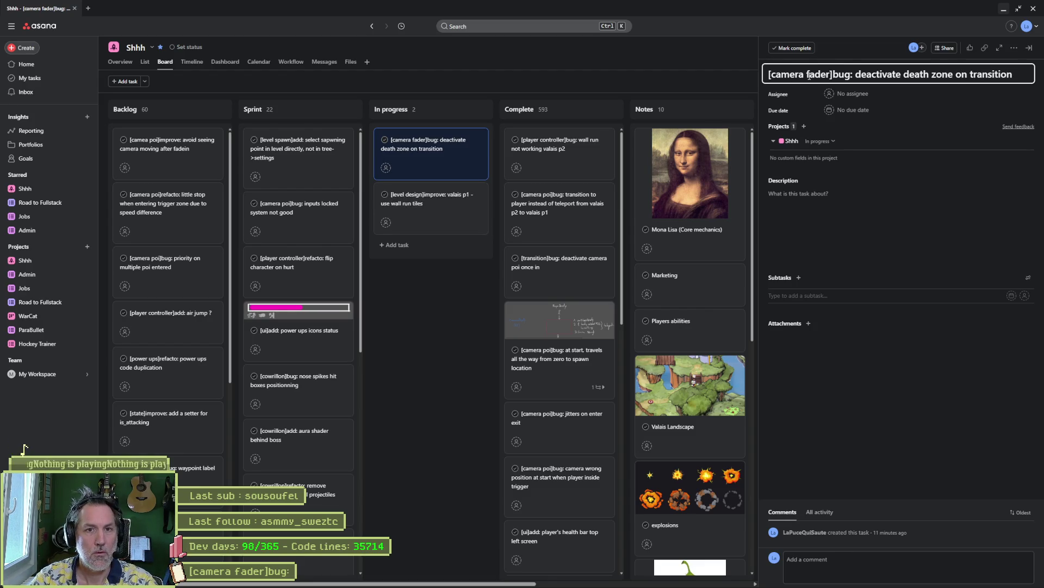
click(455, 305)
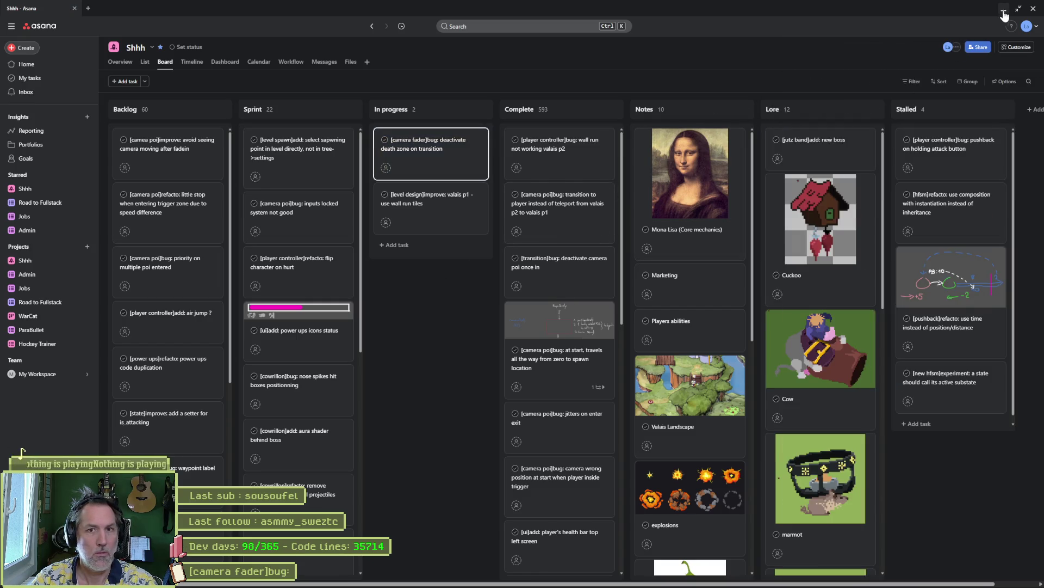
click(1004, 9)
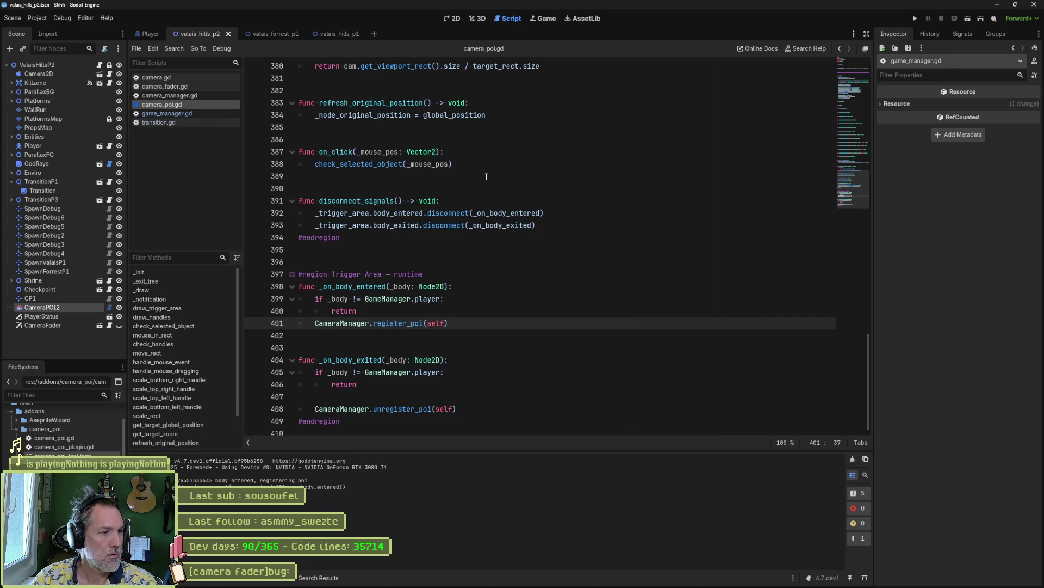
- Remove the 'entered transition' print_debug line from transition.gd's on_body_entered and save the script
click(192, 122)
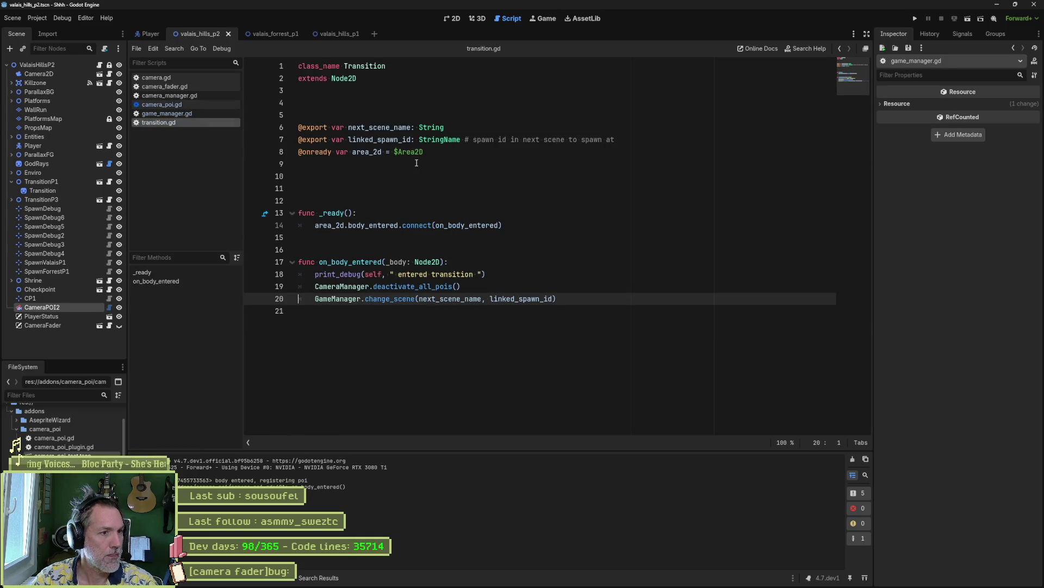
click(507, 274)
key(ctrl+shift+k)
key(ctrl+s)
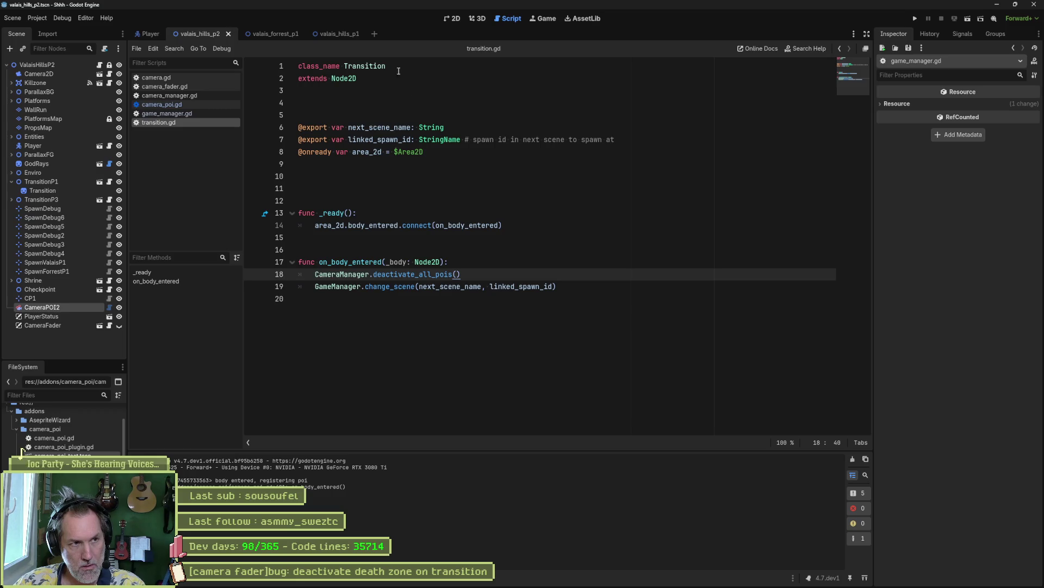
click(467, 115)
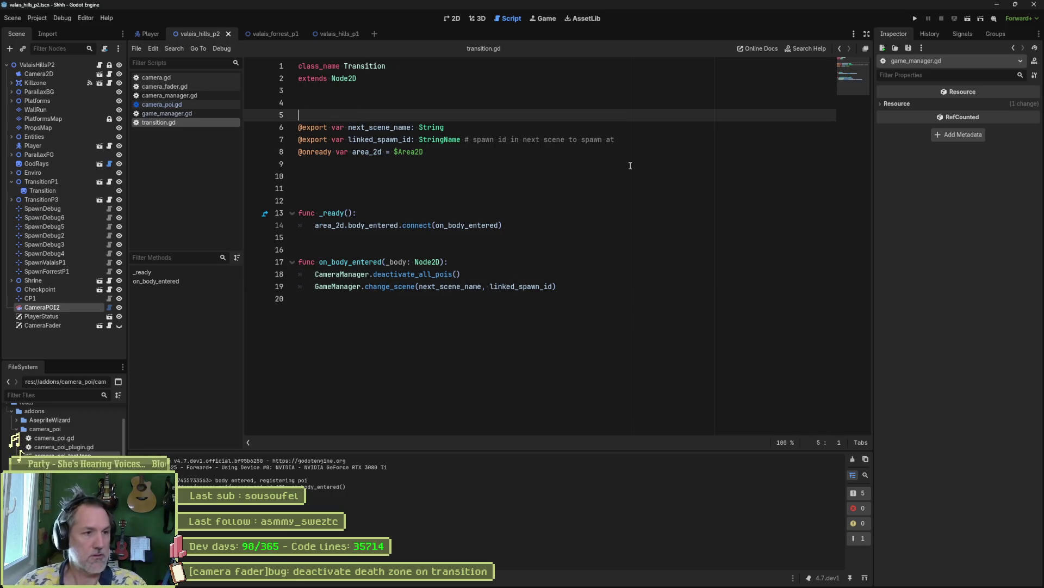
- Declare 'signal transition' near the top of transition.gd and tidy the surrounding blank lines
key(Return)
text(signal)
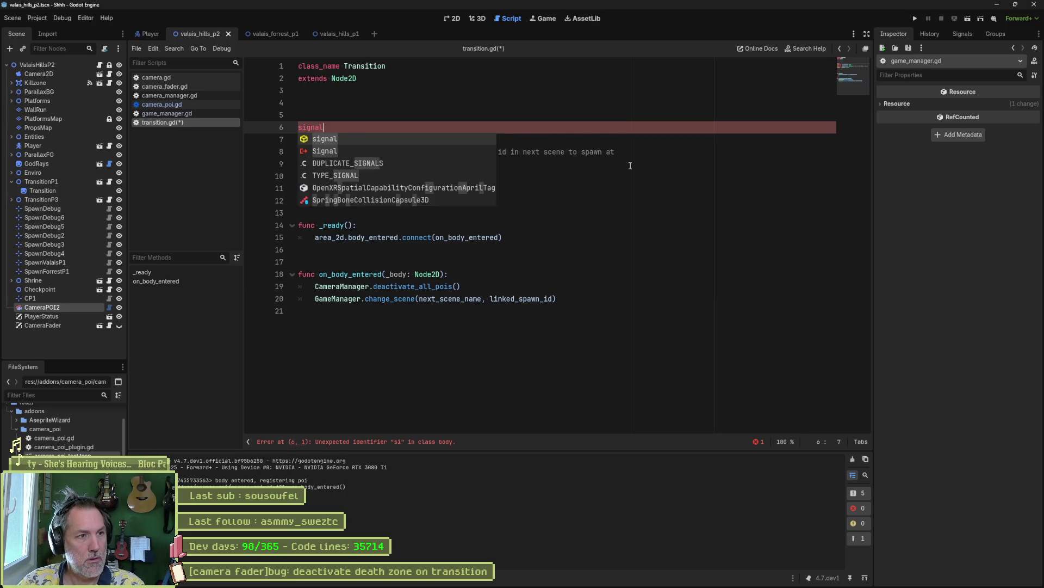
text( transition)
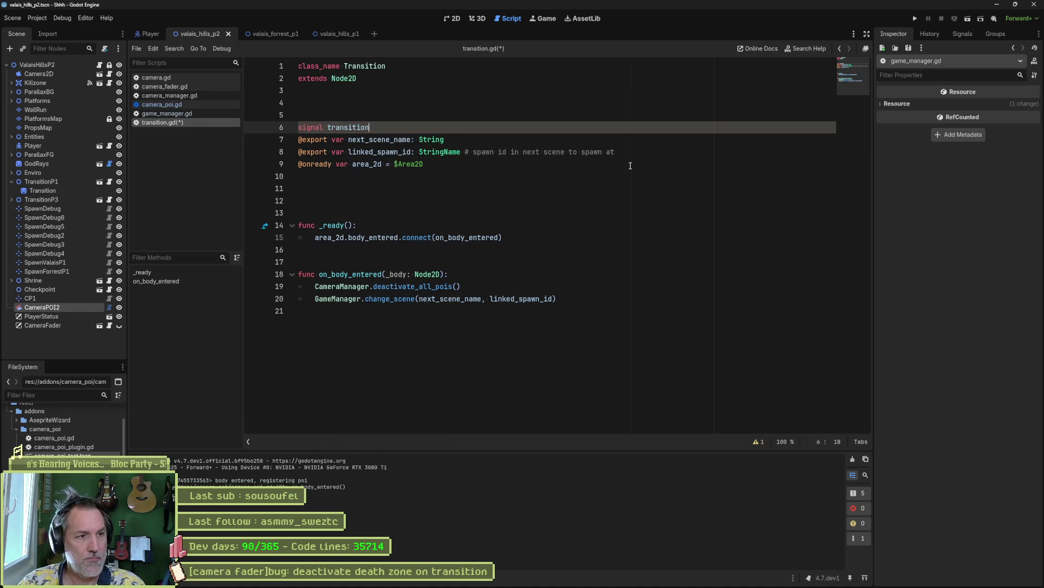
key(Return)
key(Up)
key(Up)
key(Delete)
key(Down)
key(Down)
key(Down)
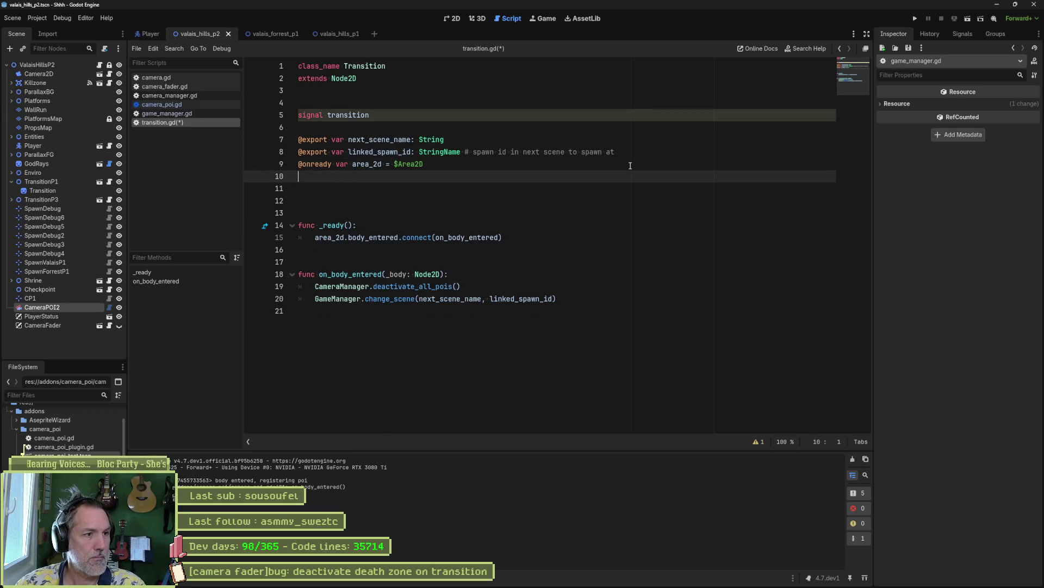
key(Delete)
key(Delete)
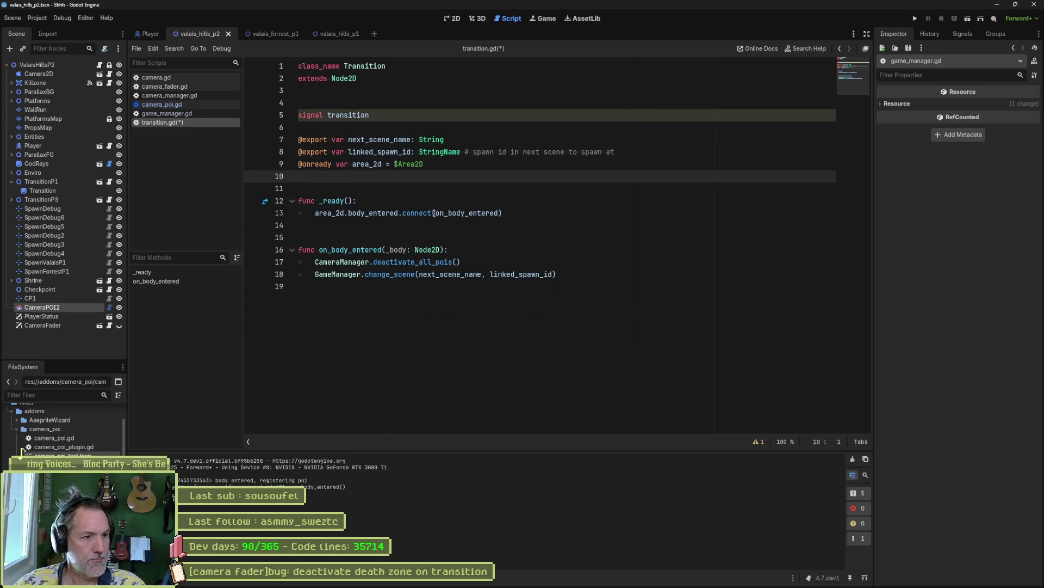
- Add a transition.emit() call inside on_body_entered and save transition.gd
click(497, 250)
key(Return)
text(transition.emit())
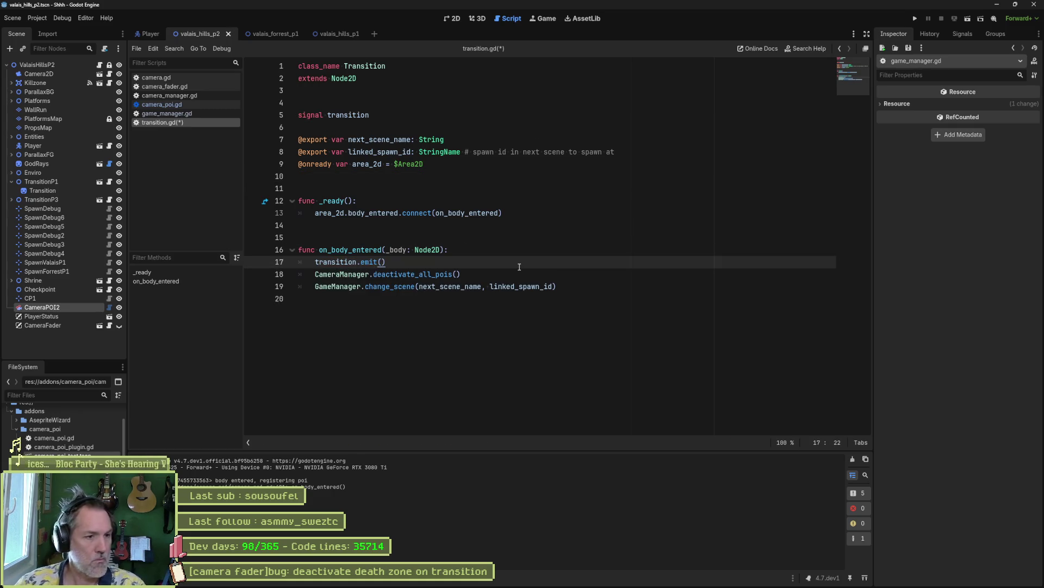
drag(592, 290, 462, 274)
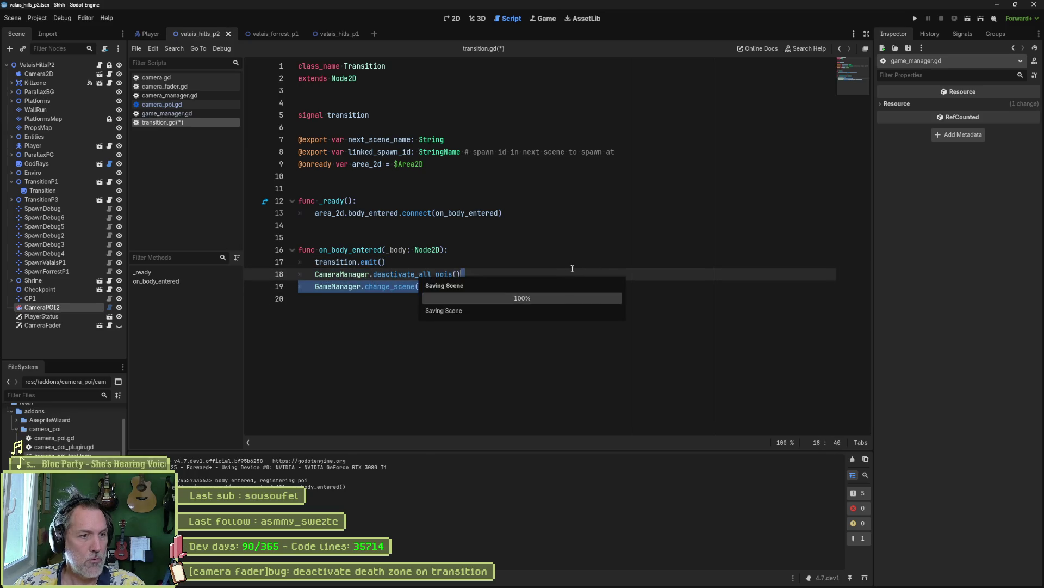
click(462, 274)
key(ctrl+s)
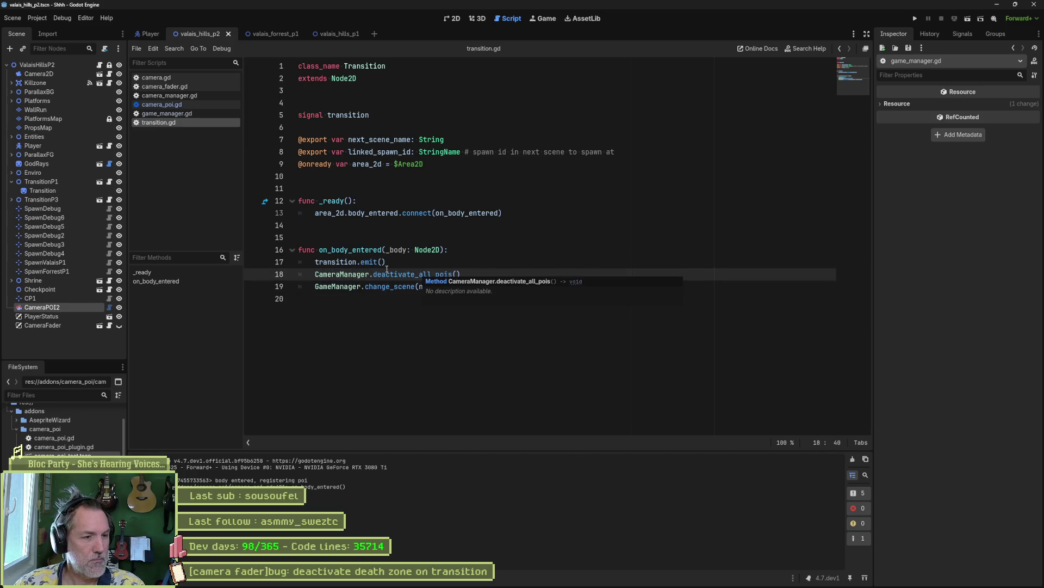
- Check the CameraManager definition, then move transition.emit() below change_scene with Alt+Down
click(359, 274)
ctrl+click(359, 274)
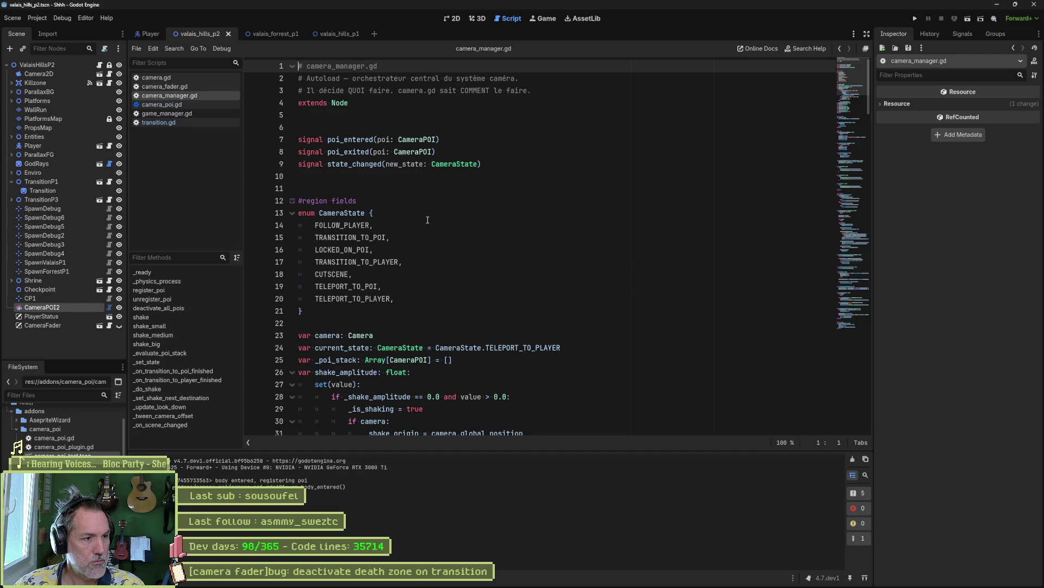
click(190, 121)
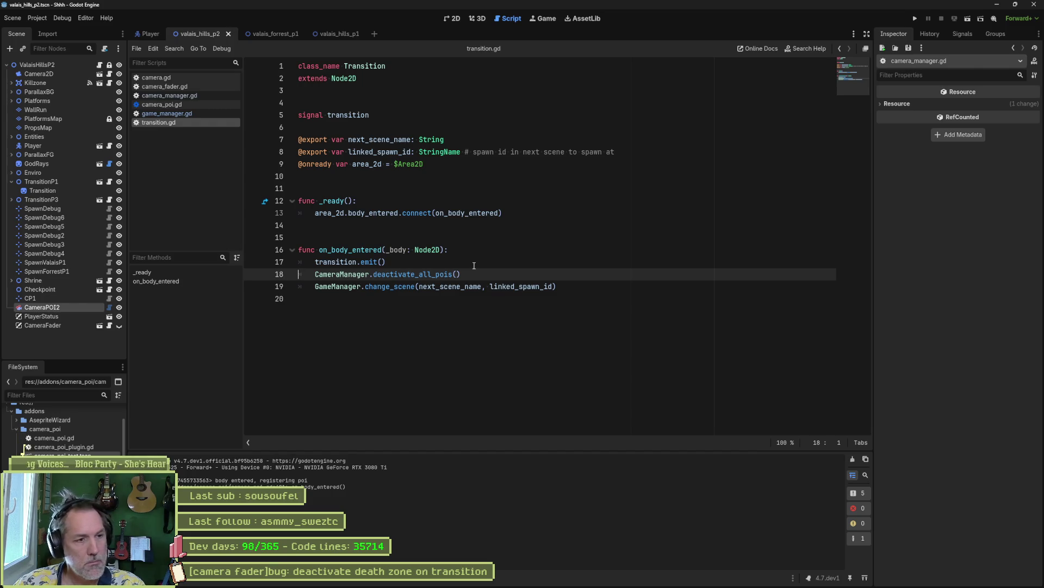
click(378, 262)
key(alt+Down)
key(alt+Down)
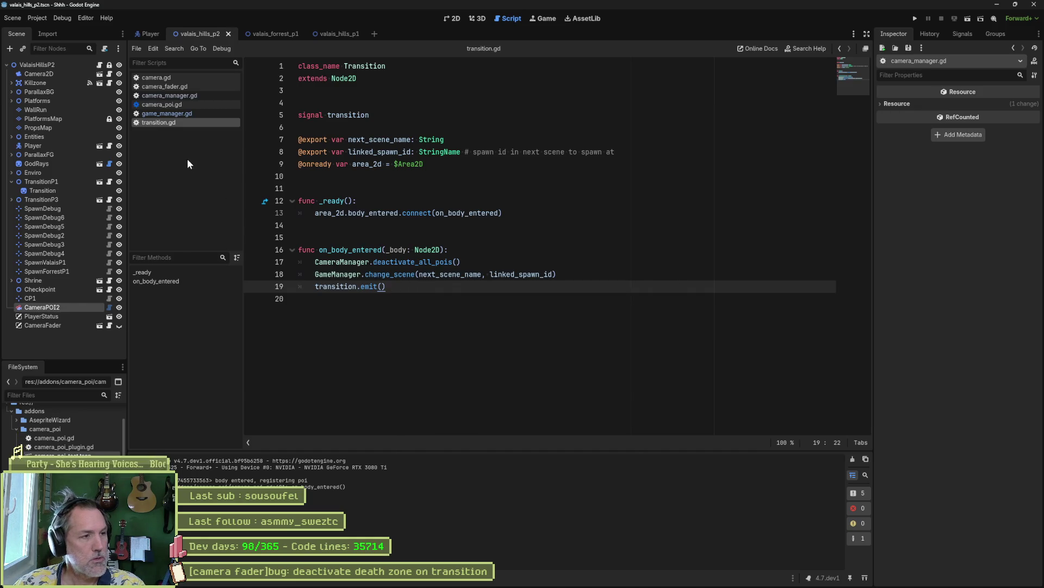
key(shift+alt+o)
- Search project resources for 'death' and browse the matches, including death_state.gd
text(death)
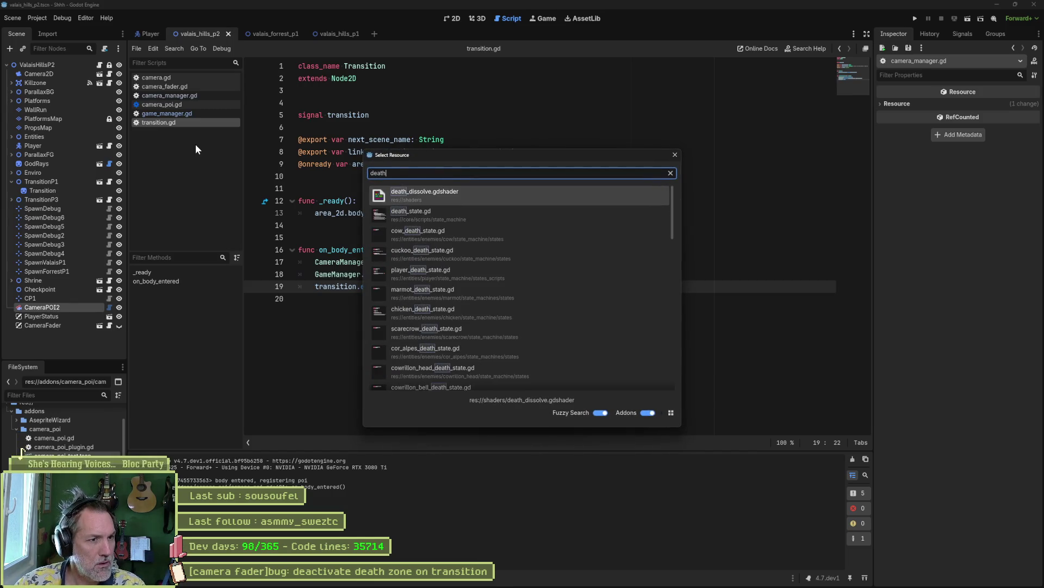
key(Down)
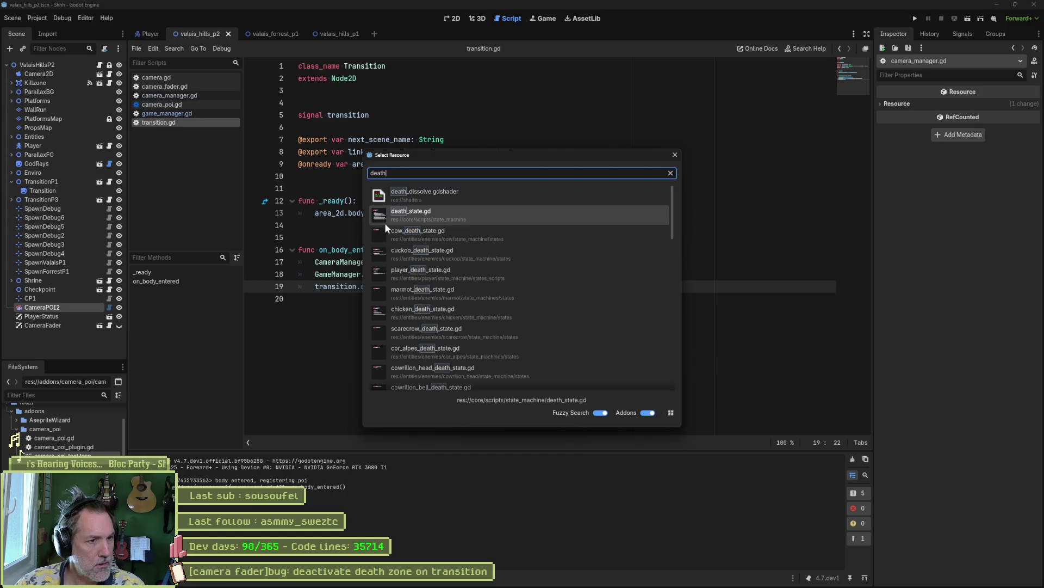
scroll(528, 295, down, 3)
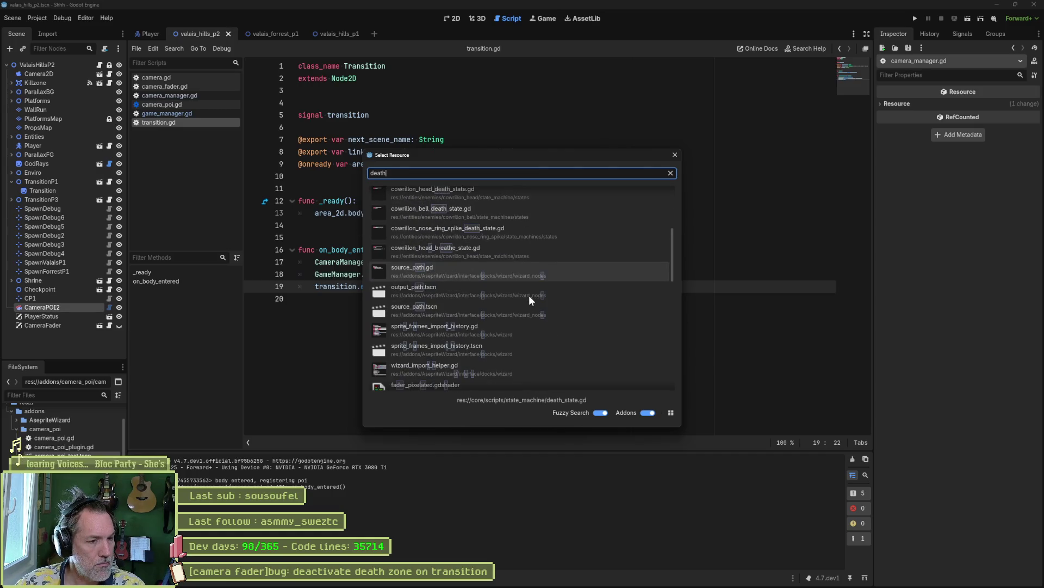
scroll(529, 295, down, 3)
scroll(529, 295, down, 5)
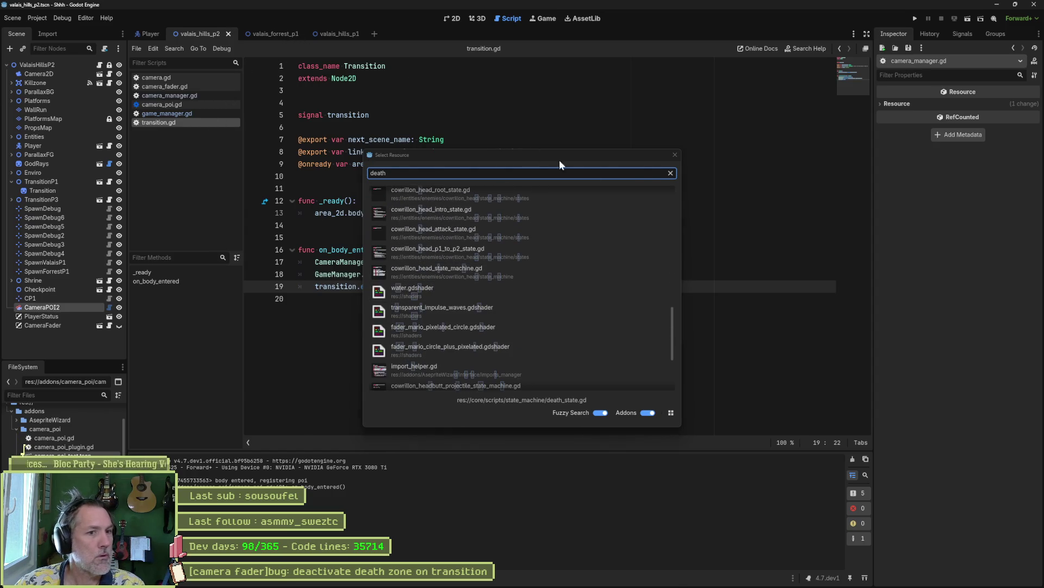
- Close the resource search, switch to the valais_forrest_p1 scene, and open the Killzone node's script
click(675, 154)
click(272, 34)
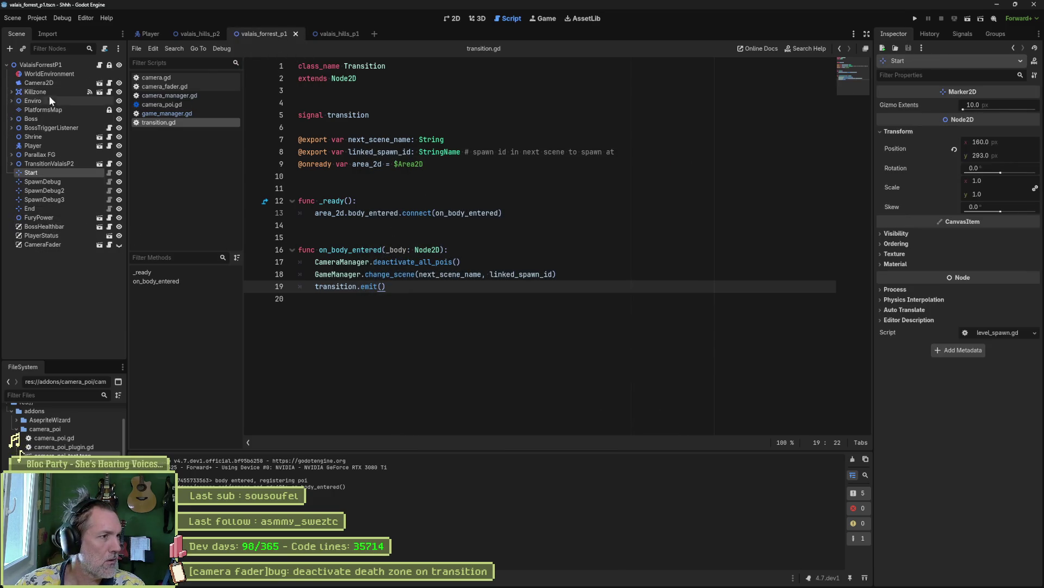
click(110, 91)
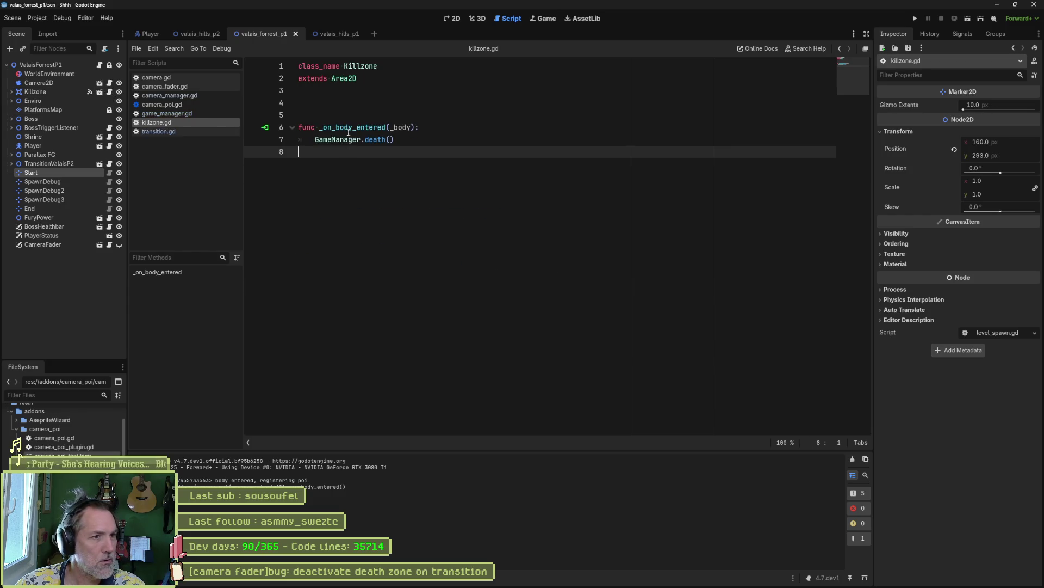
click(449, 119)
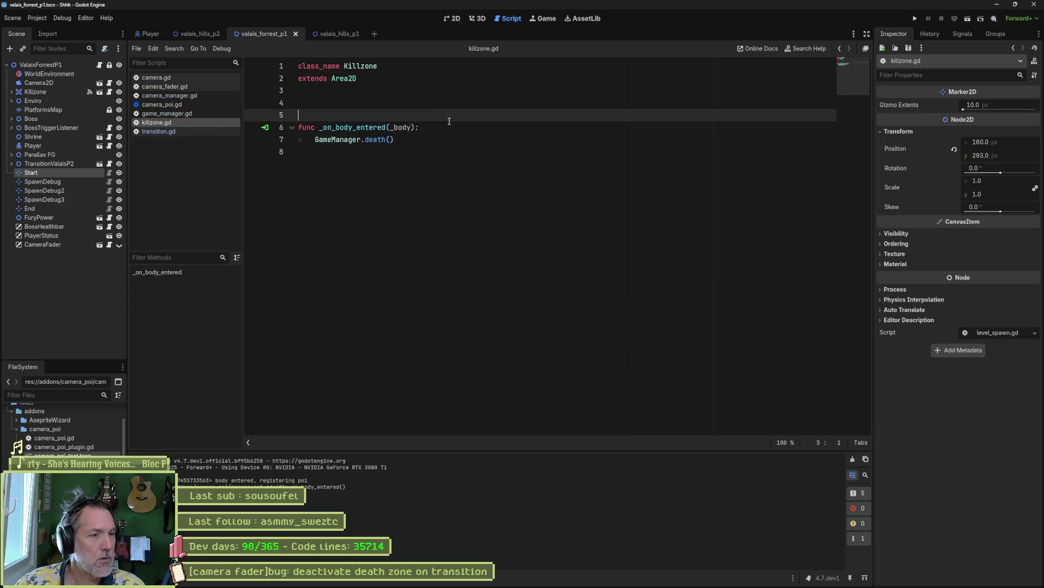
key(Return)
key(Return)
key(Up)
key(Up)
text(fu)
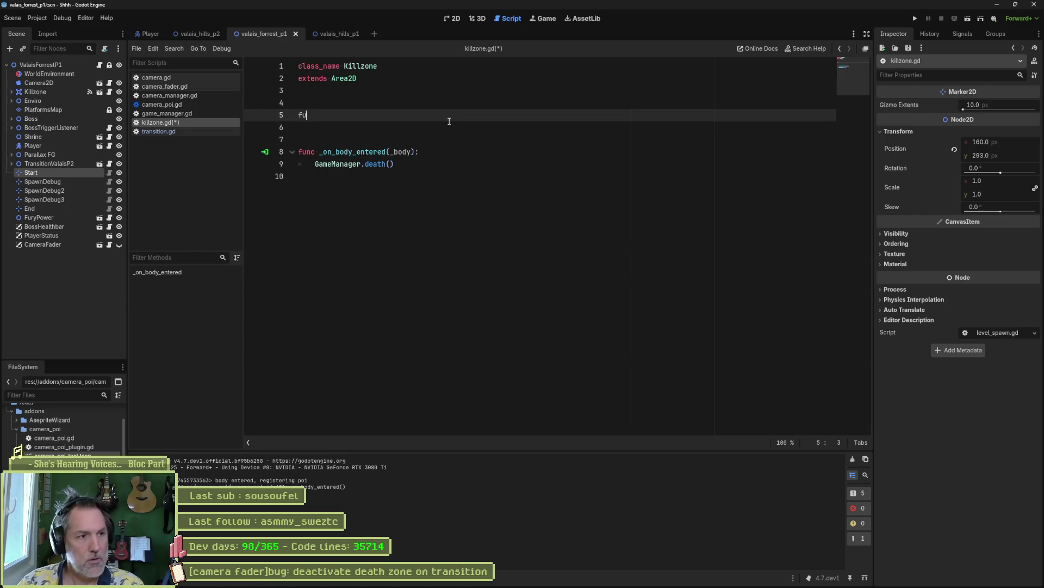
text(nc _re)
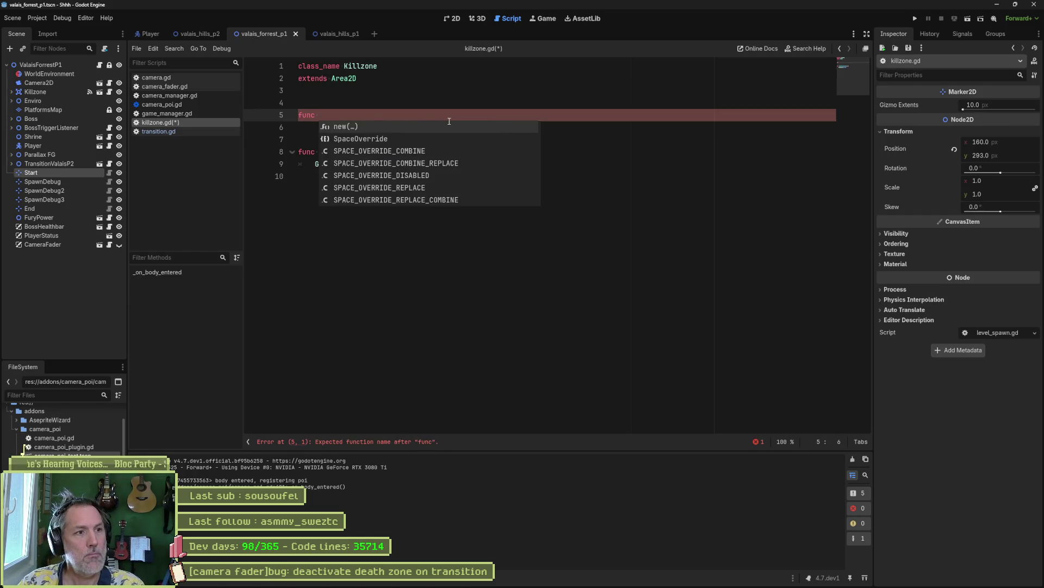
key(Return)
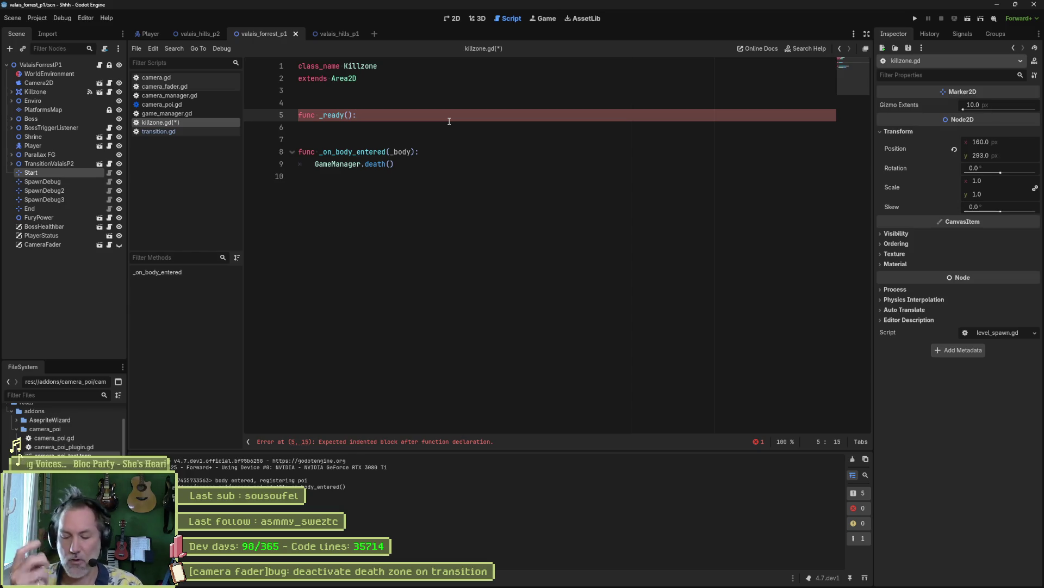
key(ctrl+z)
key(ctrl+z)
key(ctrl+z)
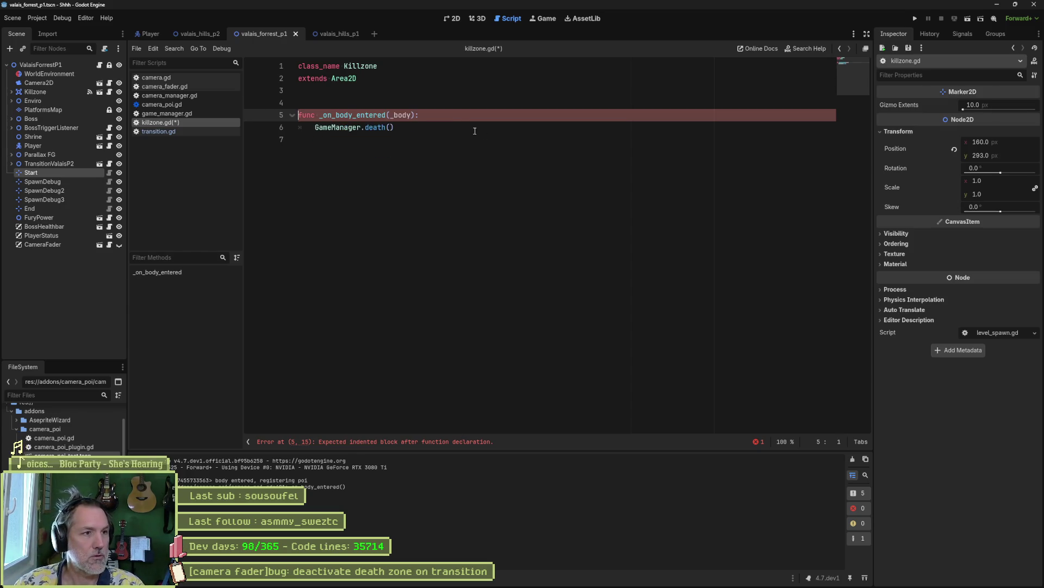
click(188, 131)
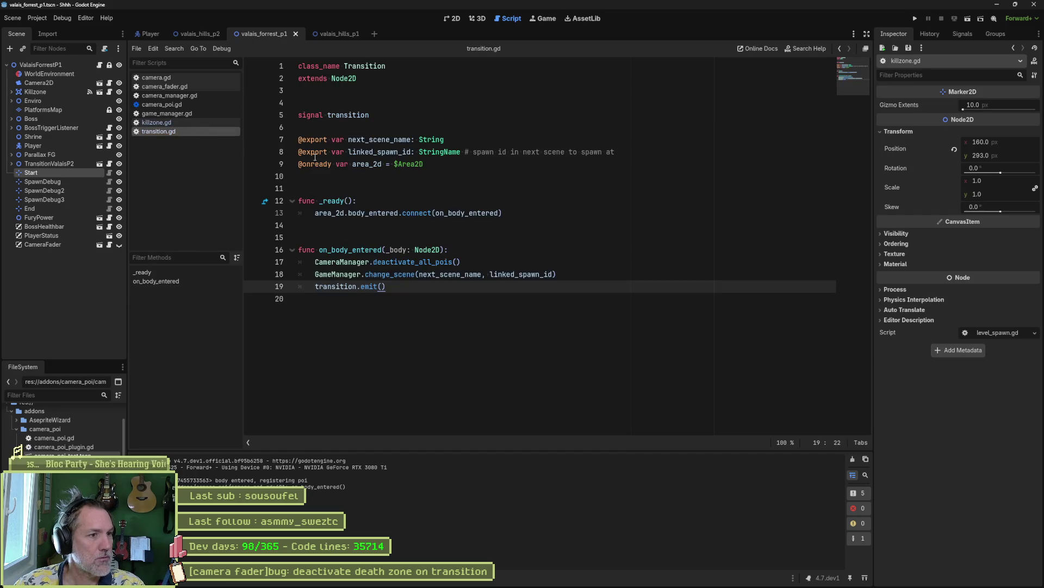
- Delete the 'signal transition' declaration line from transition.gd
triple_click(372, 114)
key(BackSpace)
key(Delete)
key(Delete)
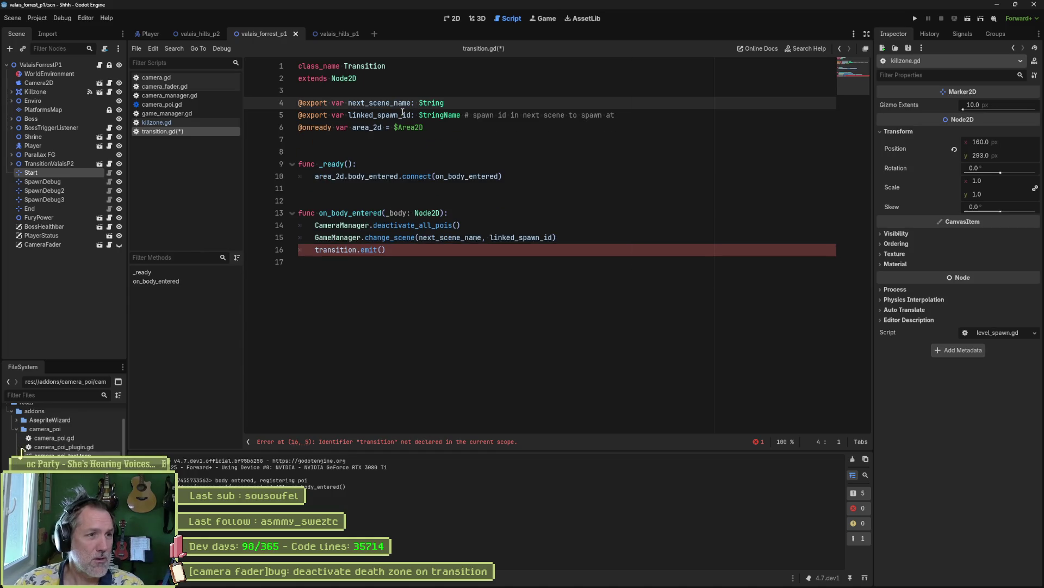
key(Return)
- Open event_bus.gd and inspect the NPCs class and its death signal
key(ctrl+alt+o)
text(event)
key(Return)
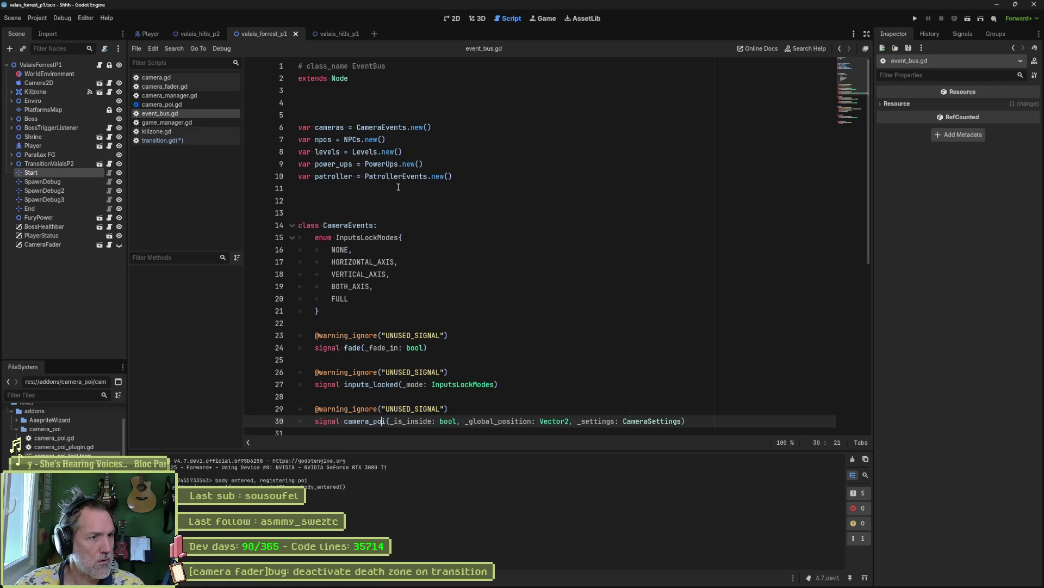
scroll(397, 207, down, 5)
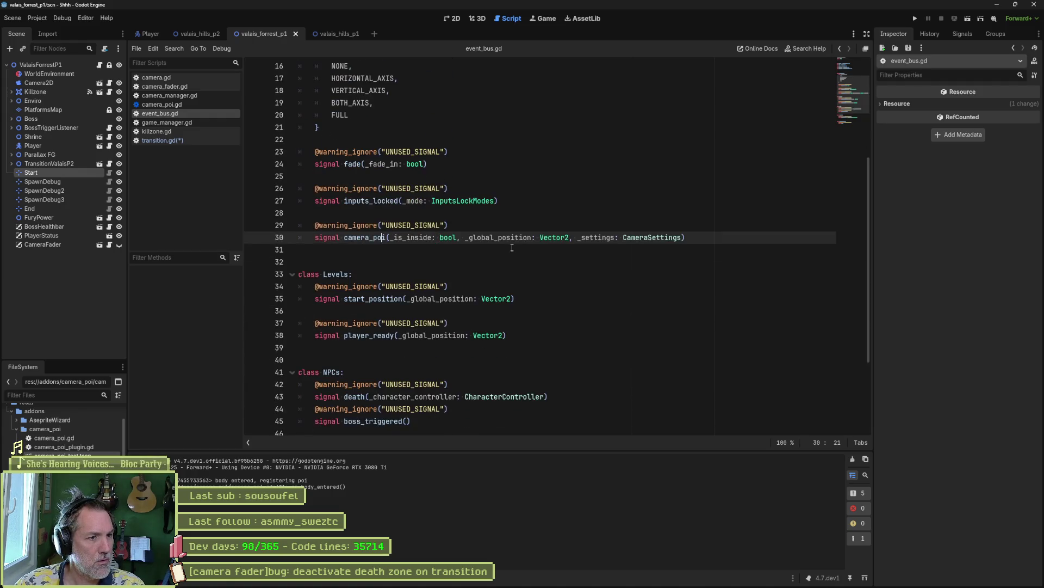
scroll(407, 240, down, 1)
scroll(419, 241, down, 2)
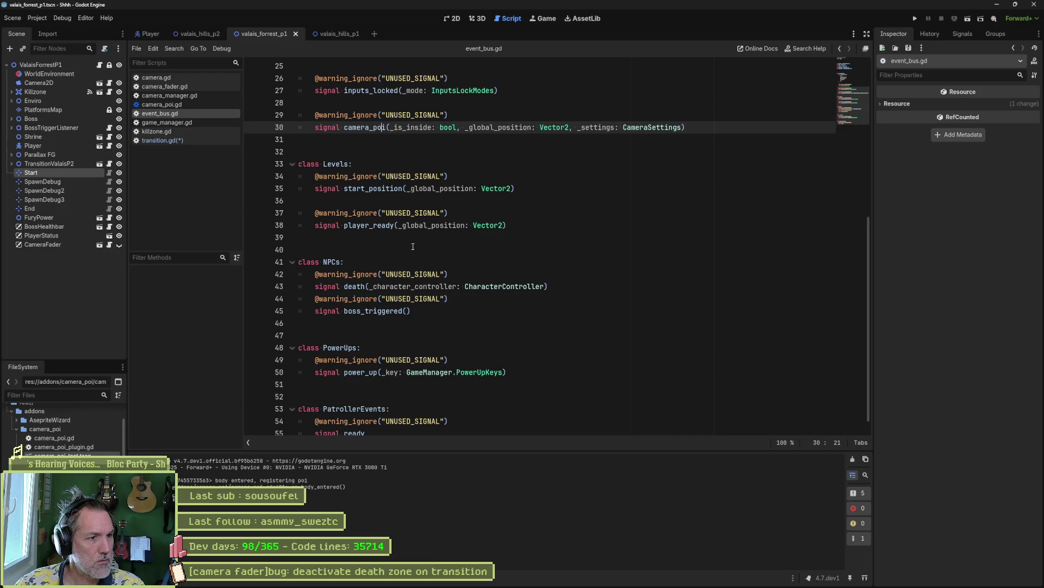
double_click(355, 275)
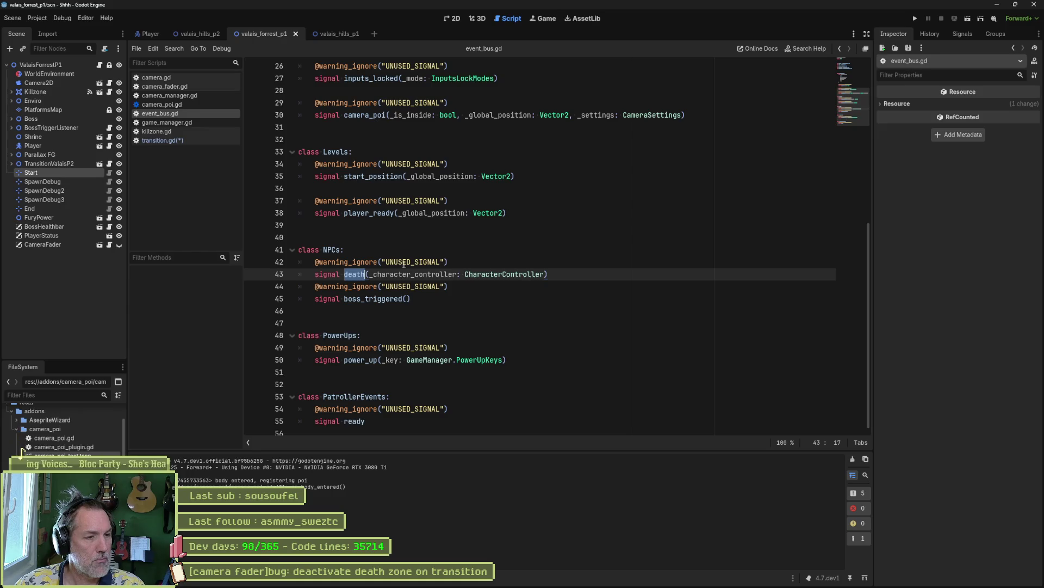
double_click(332, 252)
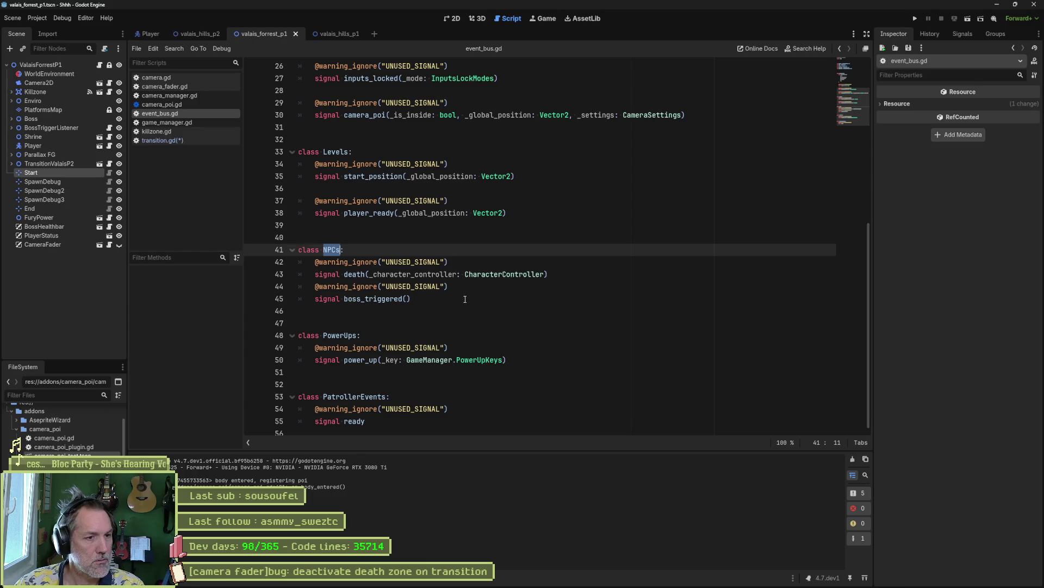
double_click(354, 275)
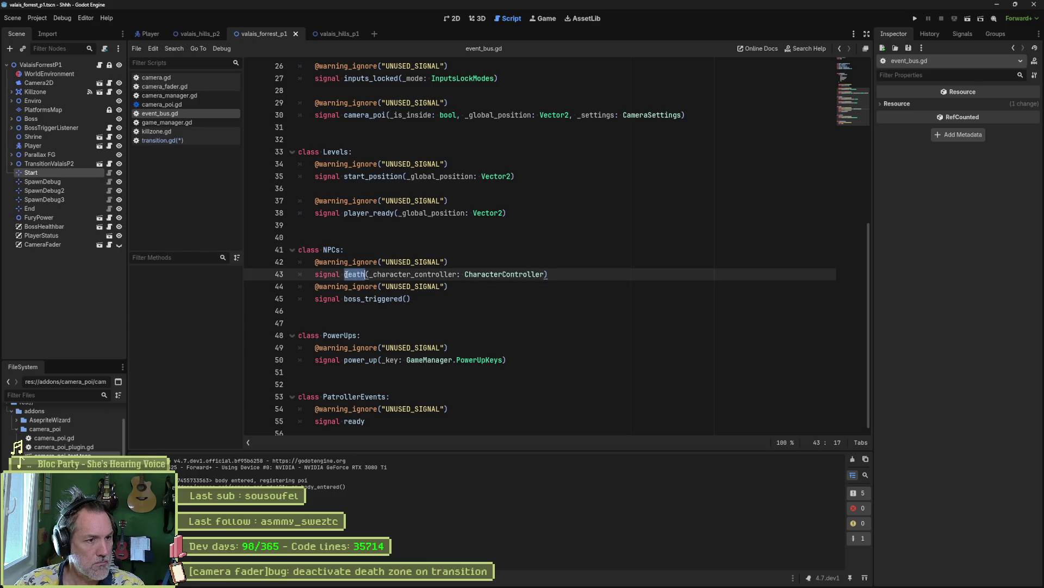
- Search the whole project for 'death'
key(ctrl+shift+f)
key(Return)
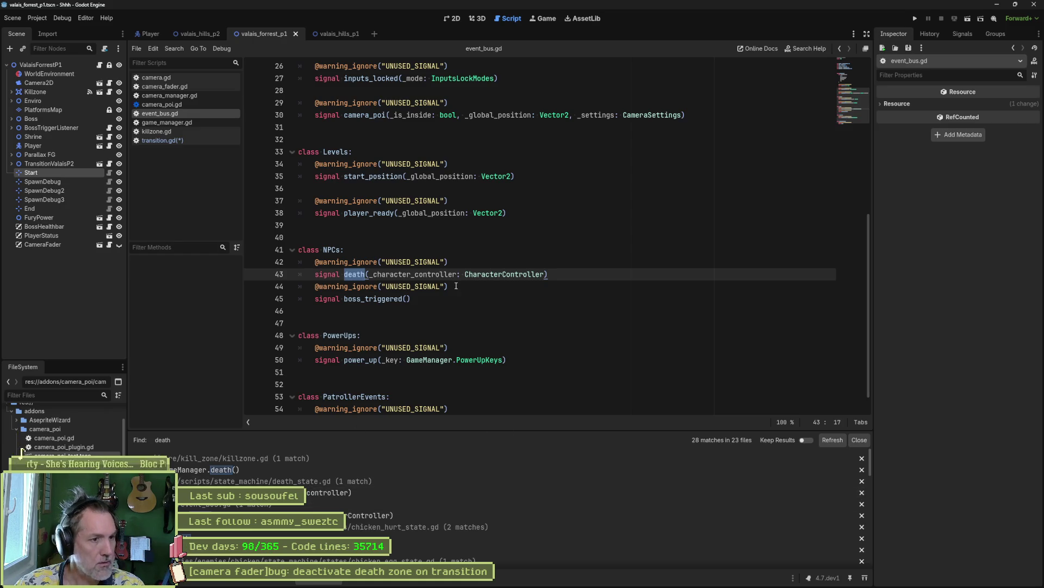
click(481, 283)
- In valais_hills_p1's transition script, delete the transition.emit() line, save, and return to killzone.gd
click(339, 34)
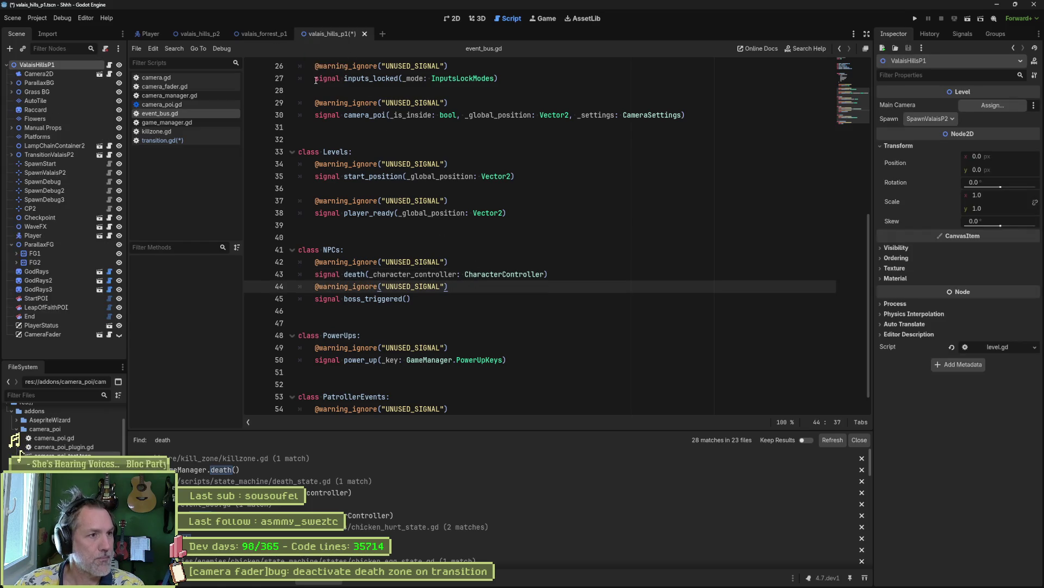
click(168, 140)
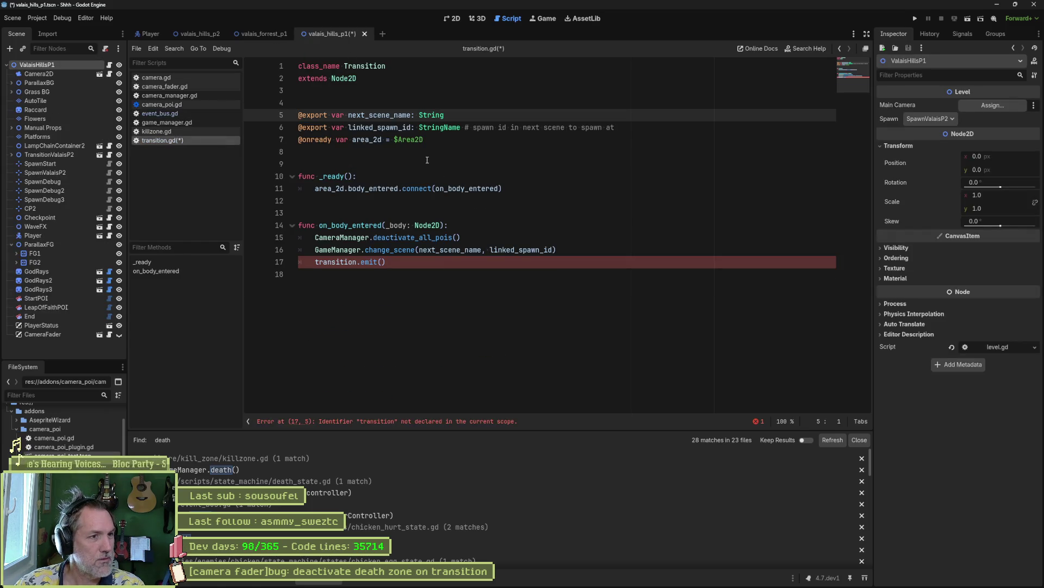
click(388, 262)
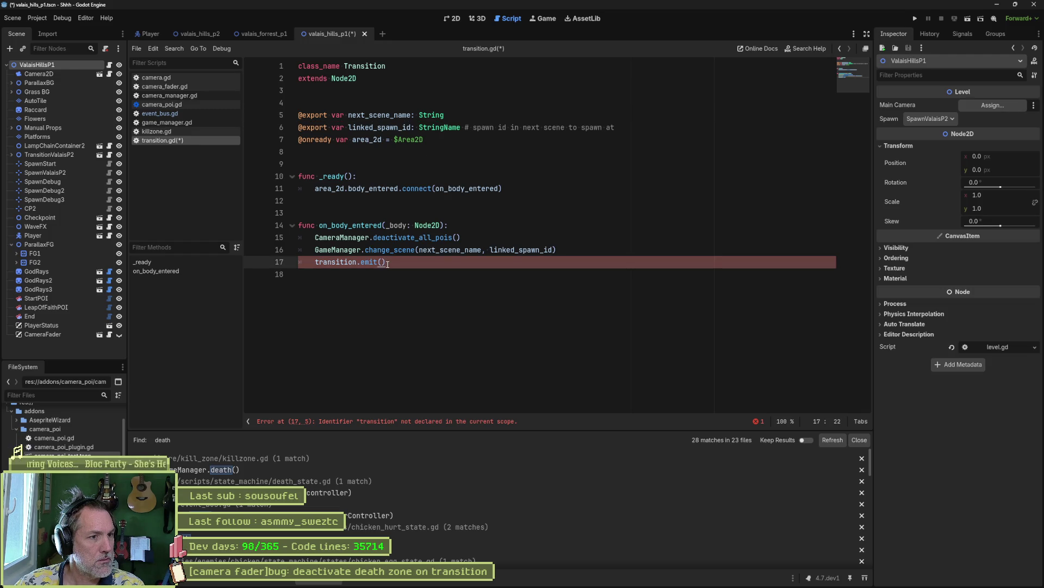
click(507, 188)
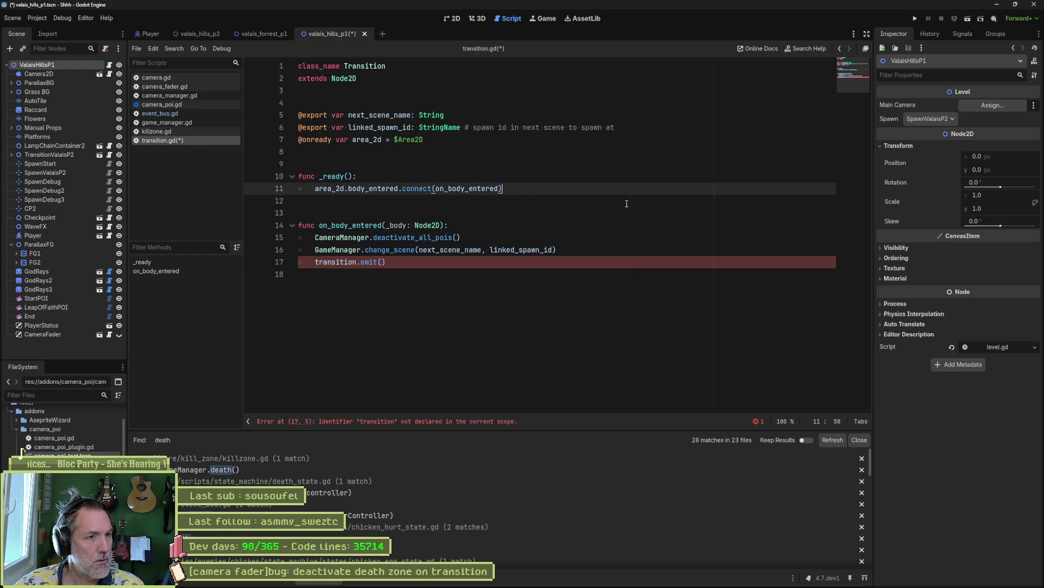
click(444, 262)
key(shift+Up)
key(shift+End)
key(BackSpace)
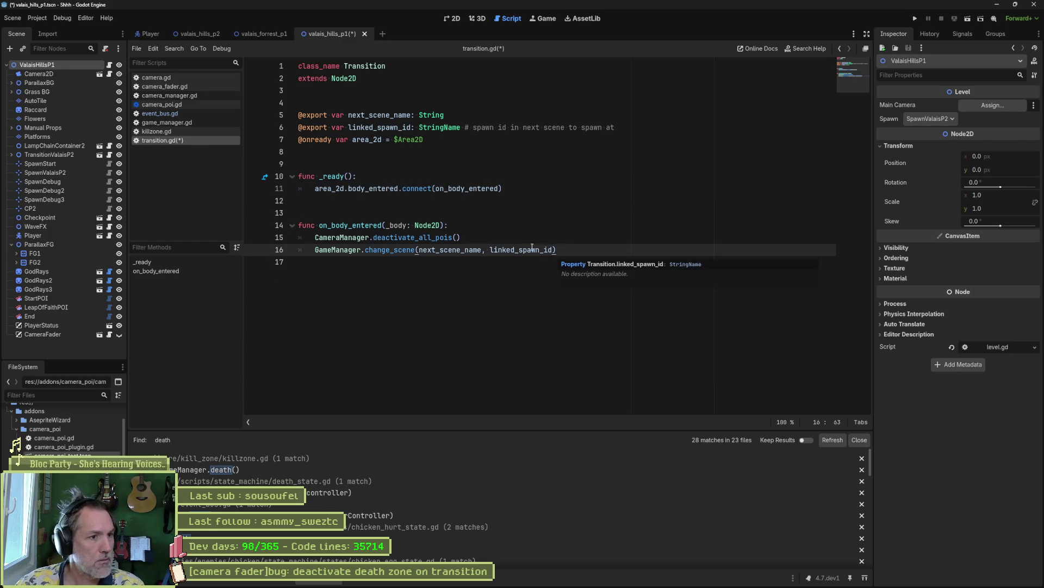
key(ctrl+s)
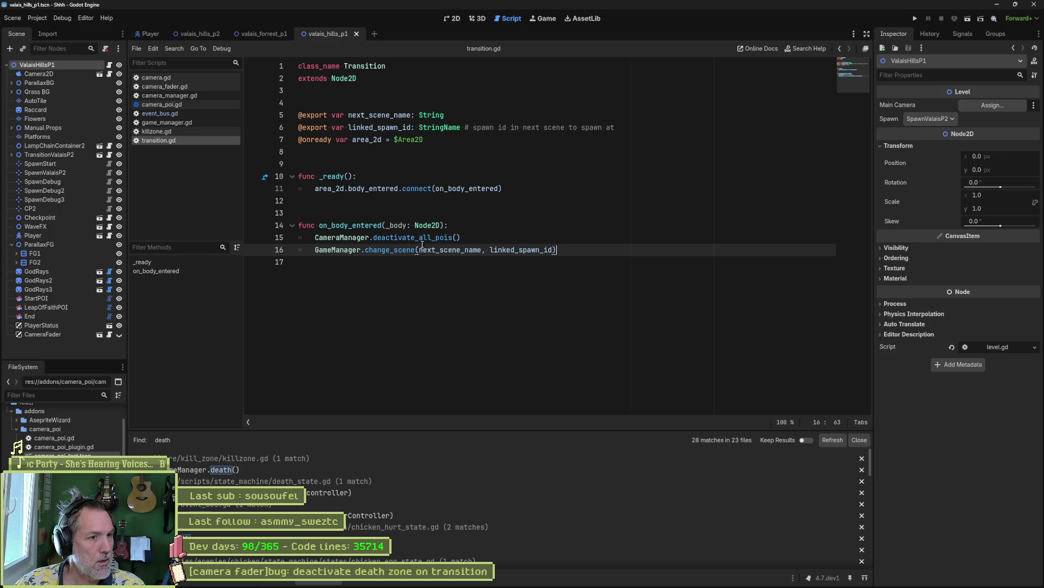
click(422, 238)
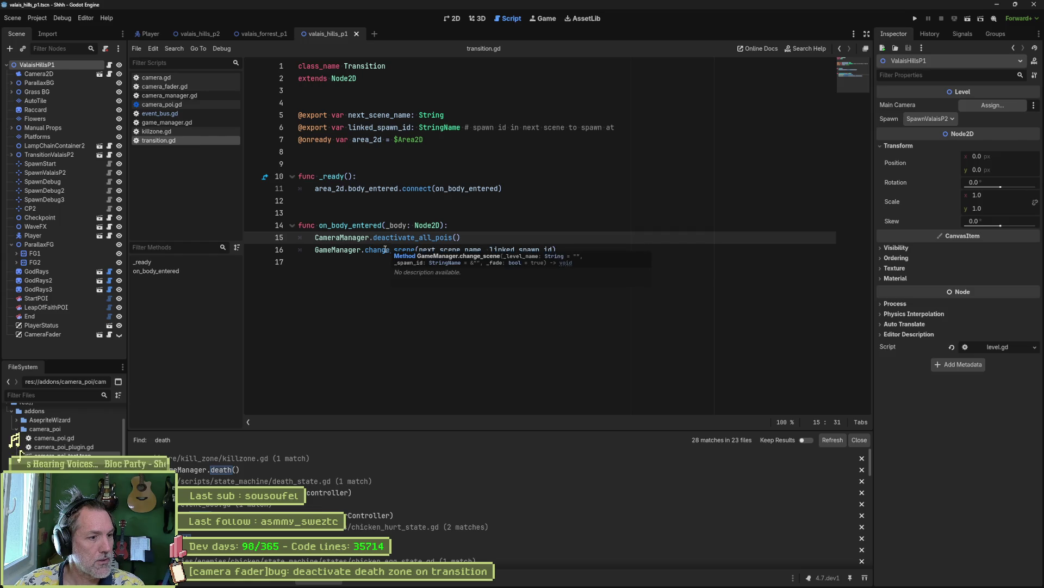
click(177, 132)
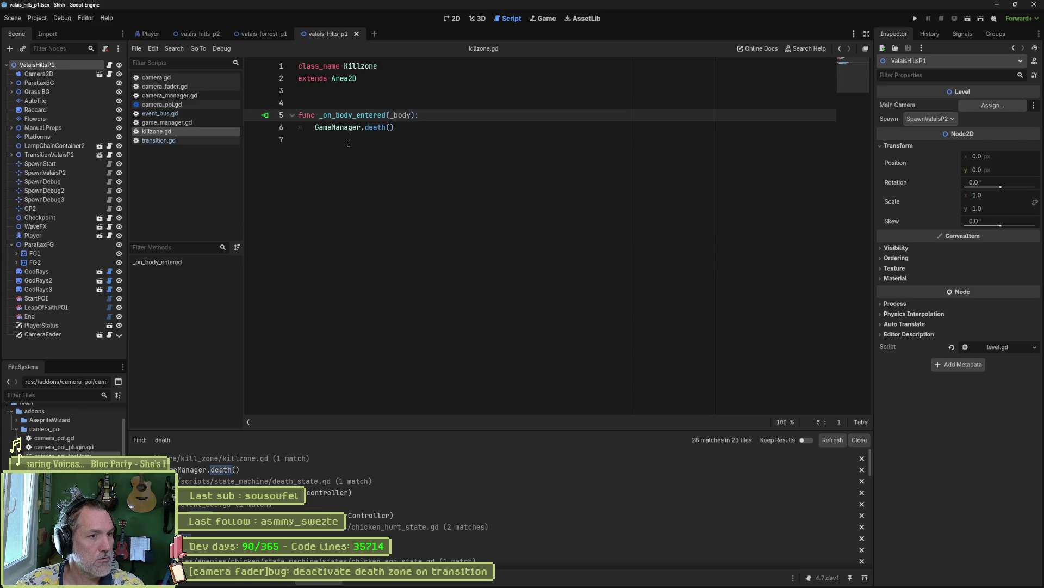
- Add a _ready function that connects EventBus.npcs.death to _on_npc_death
key(Up)
key(Return)
key(Return)
key(Up)
text(func _)
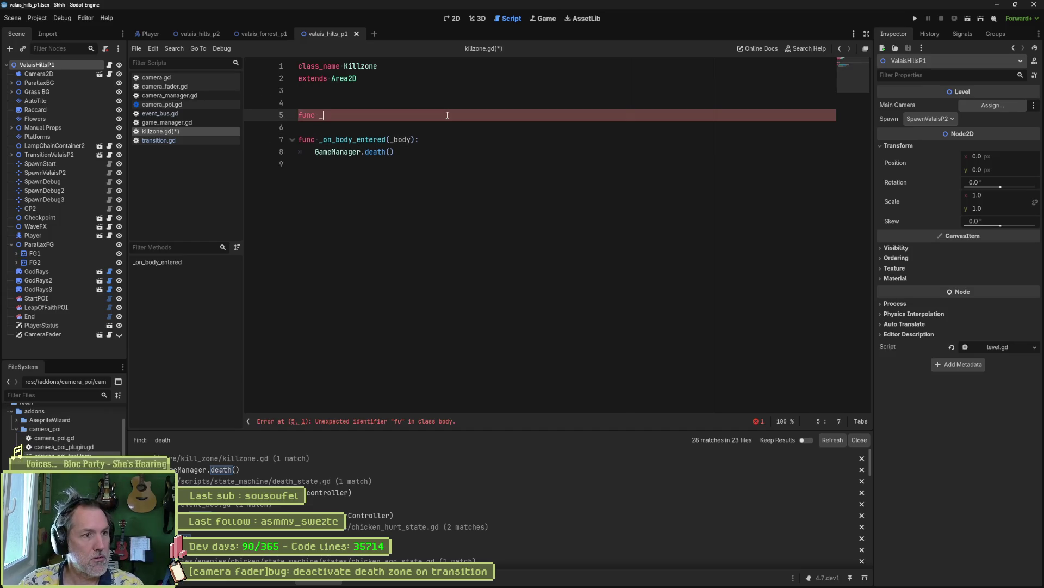
key(Return)
key(Return)
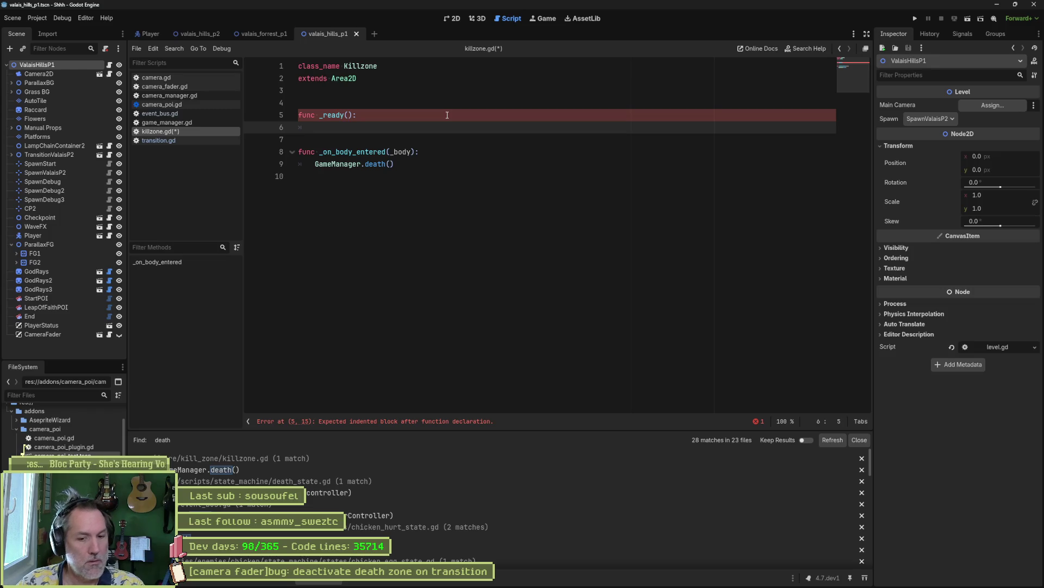
text(event)
key(Return)
text(EventBus.n)
key(Return)
text(de)
key(Return)
text(.conne)
key(Return)
text(_on_)
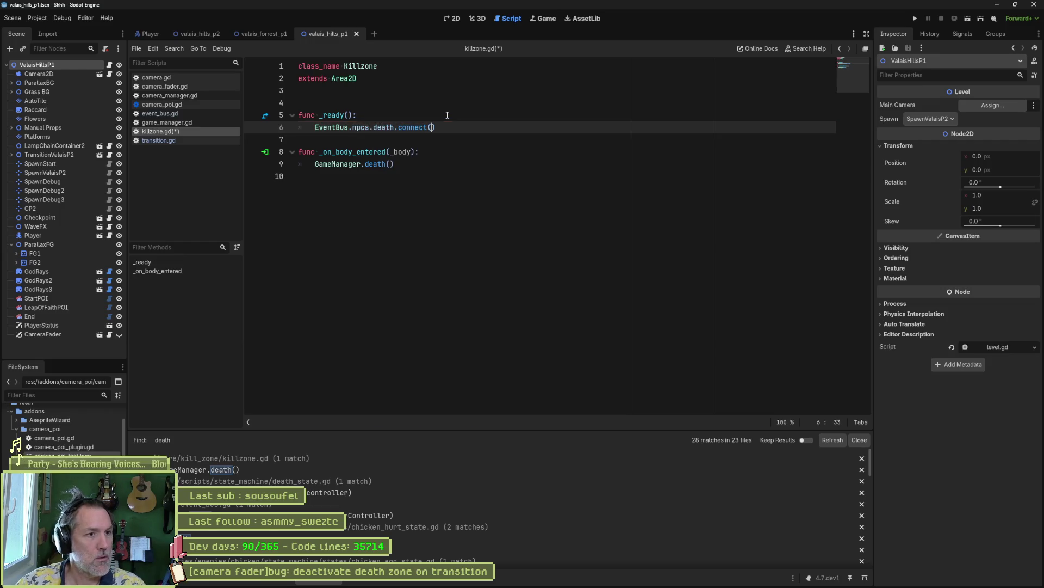
text(npcs)
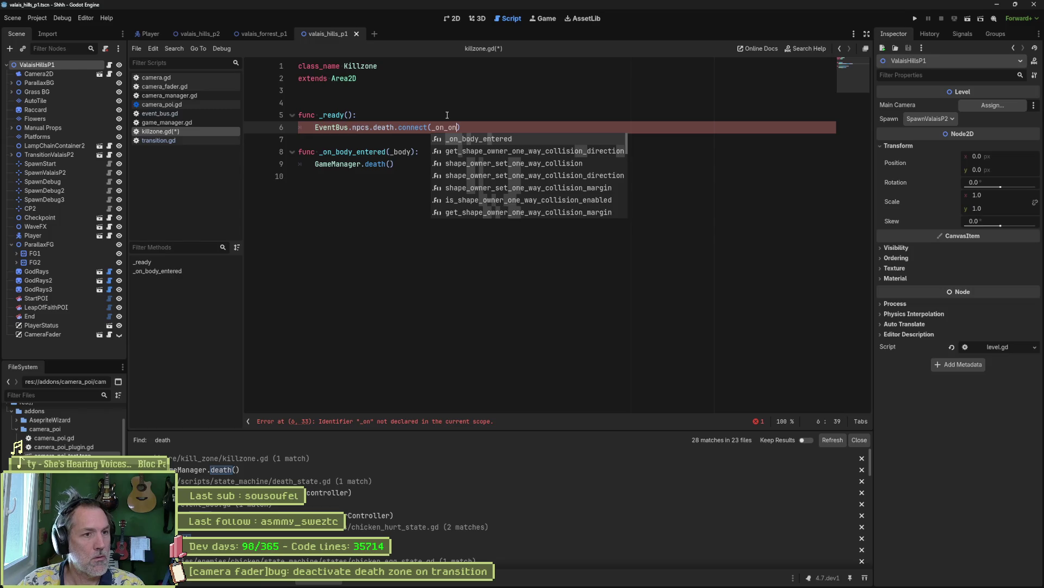
key(BackSpace)
text(_death)
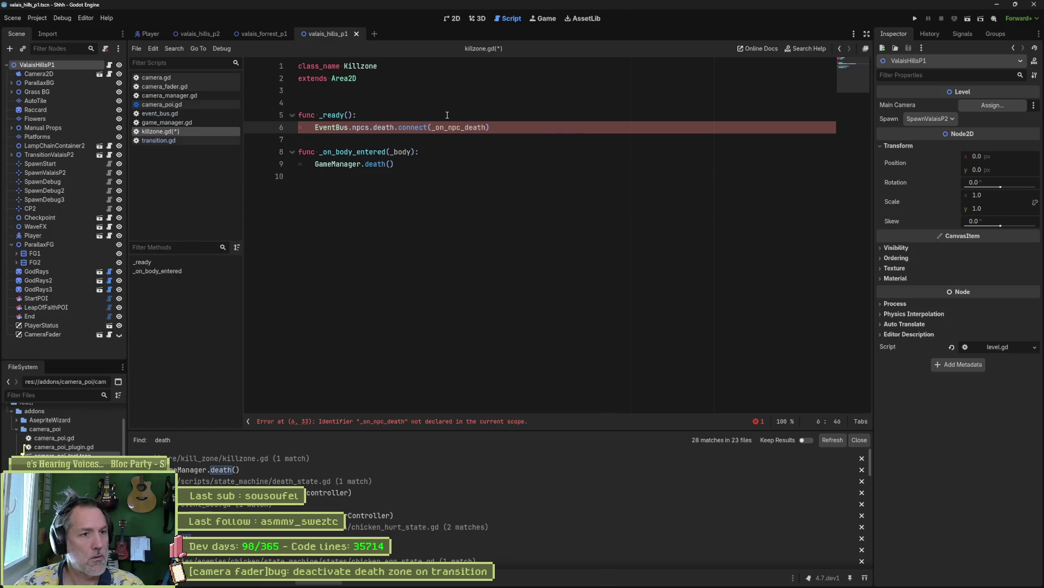
- Below it, write the 'func _on_npc_death() -> void:' header with a pass body
click(517, 130)
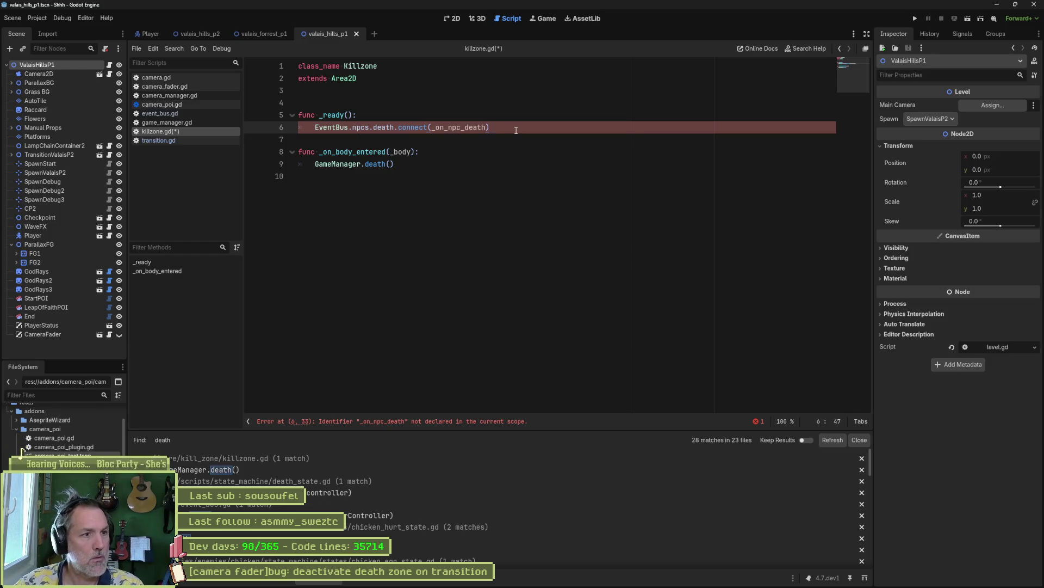
key(Return)
key(Return)
key(Return)
text(func )
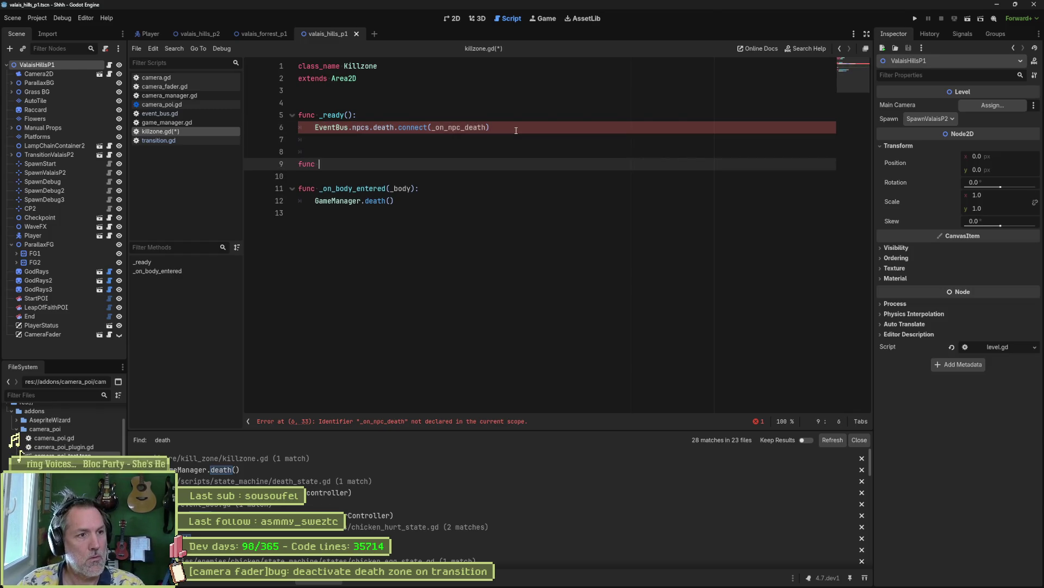
text(_on_npc_death() -> void:)
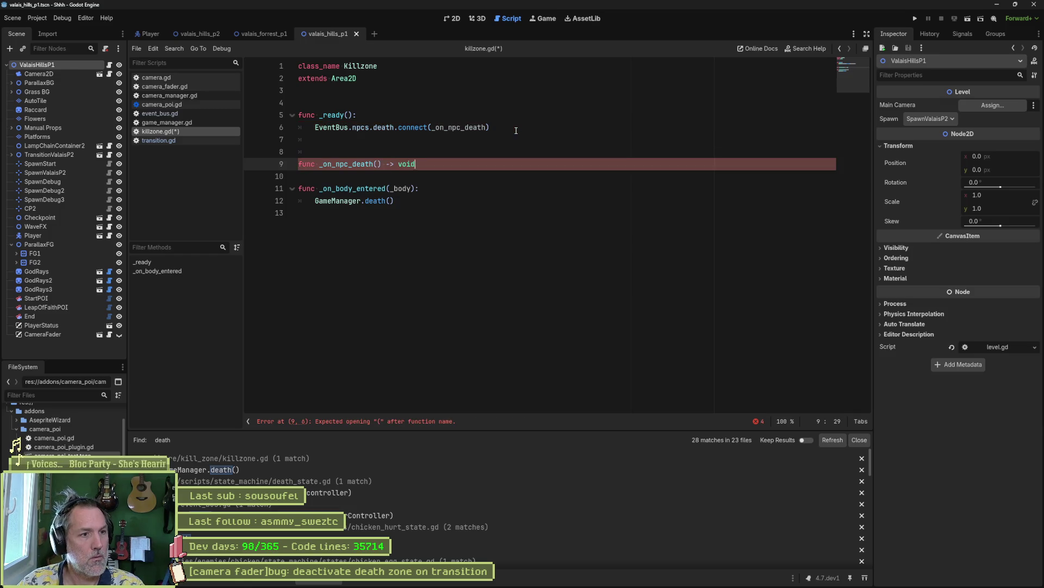
key(Return)
text(pass)
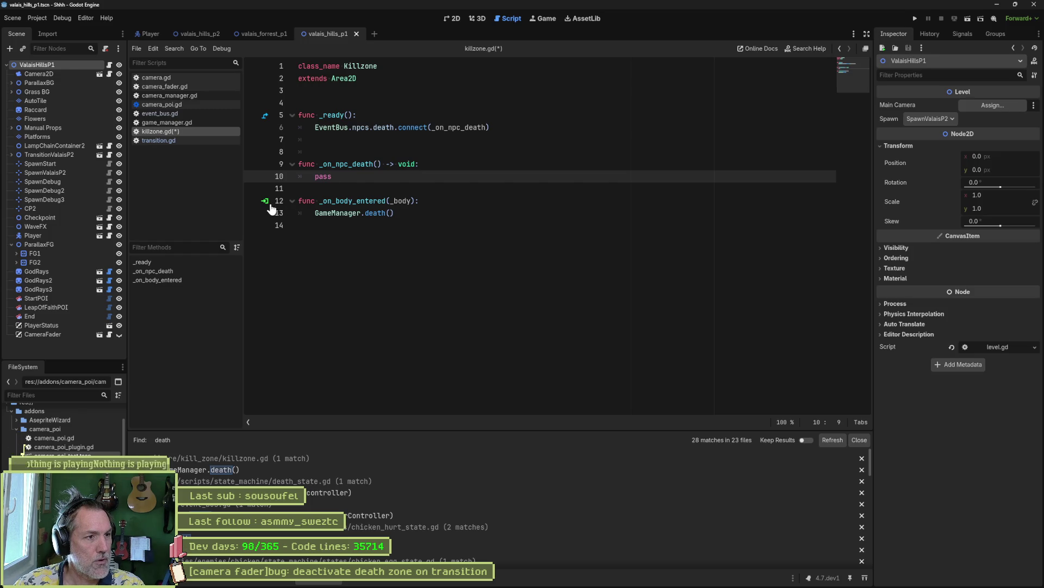
- Save killzone.gd and clear the placeholder text from the _on_npc_death body
key(ctrl+s)
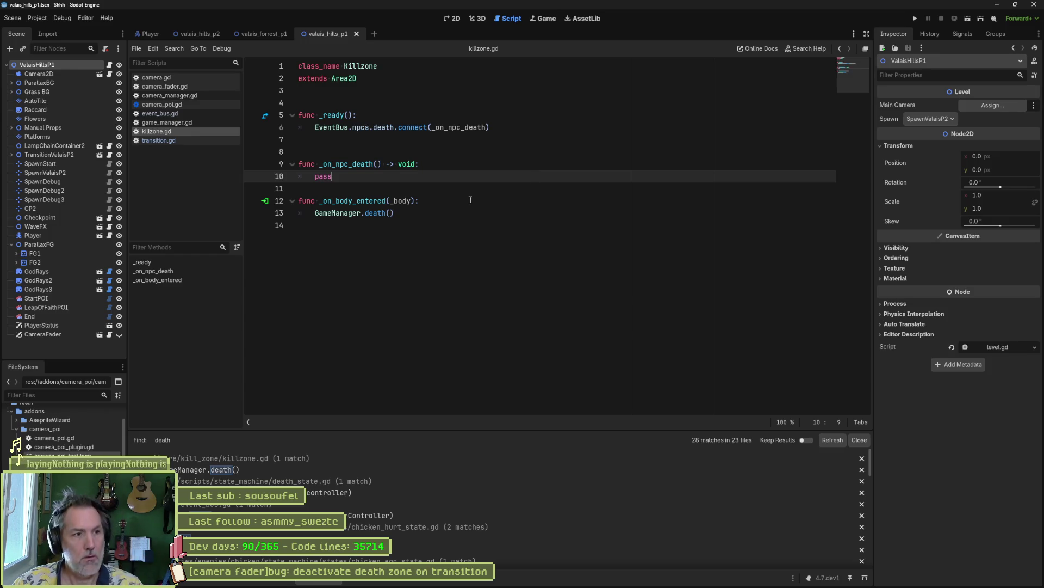
key(shift+Home)
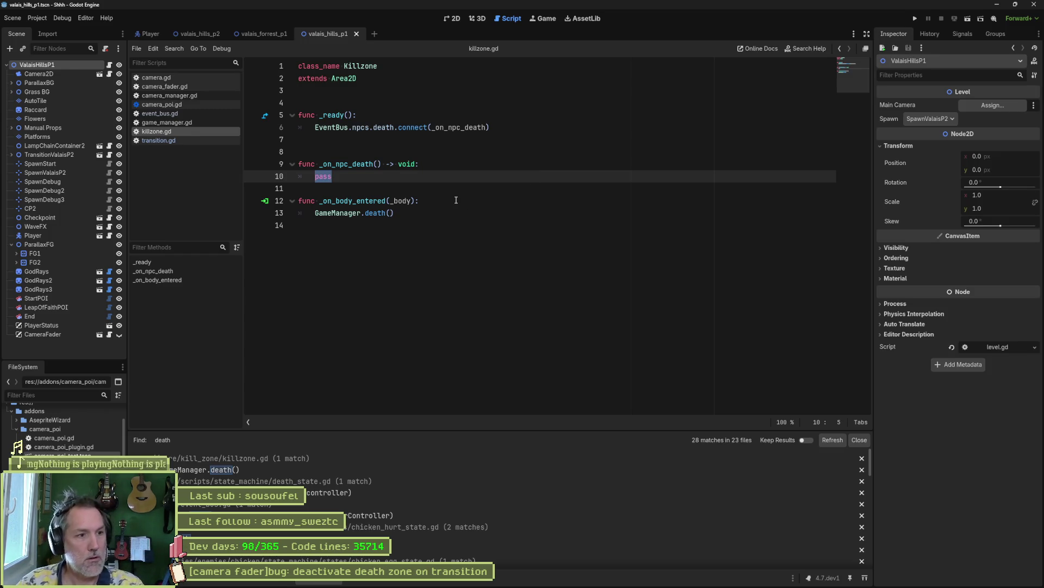
text(on)
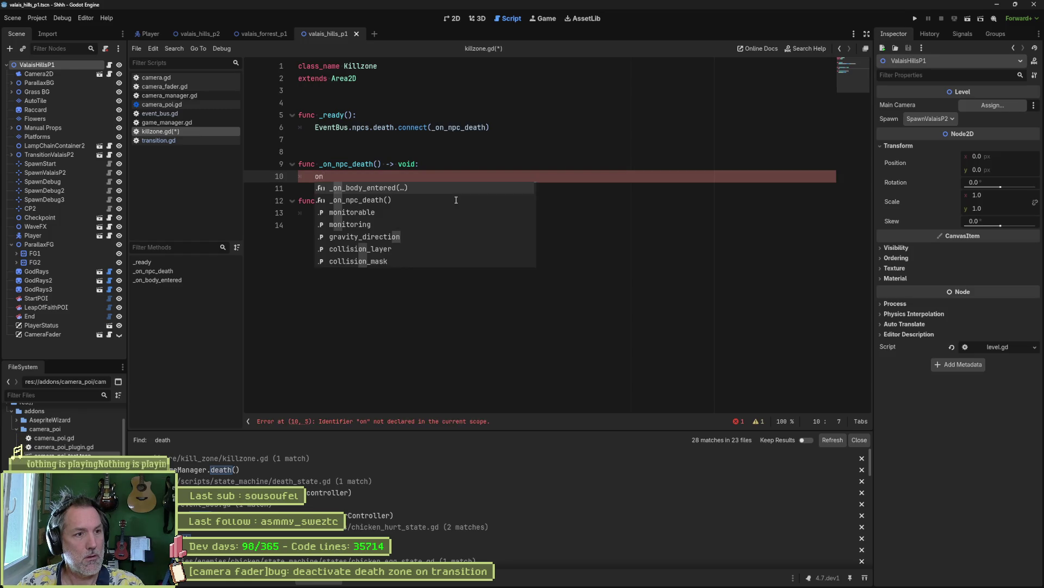
text(_bod)
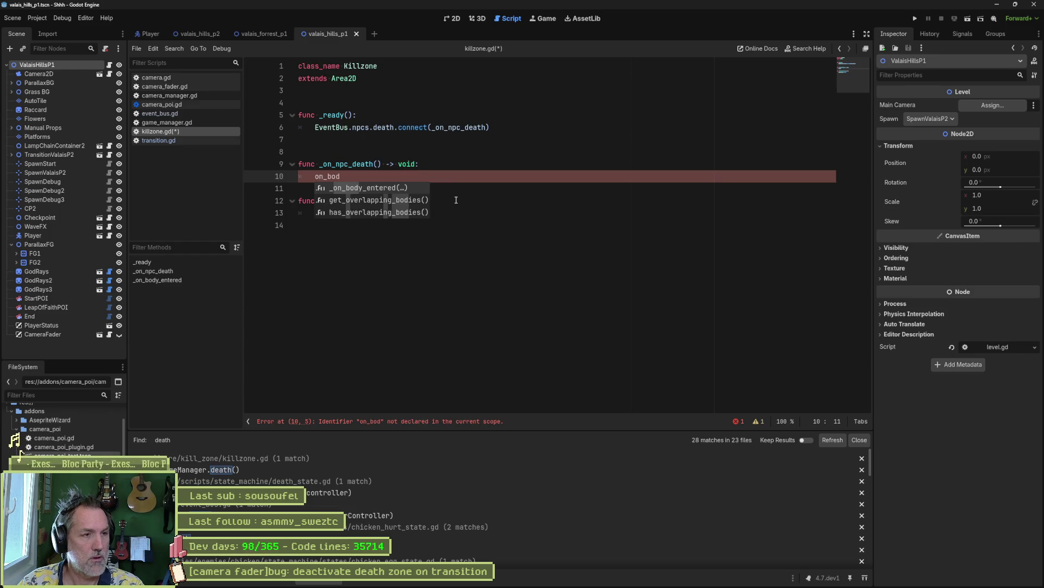
key(BackSpace)
key(BackSpace)
key(BackSpace)
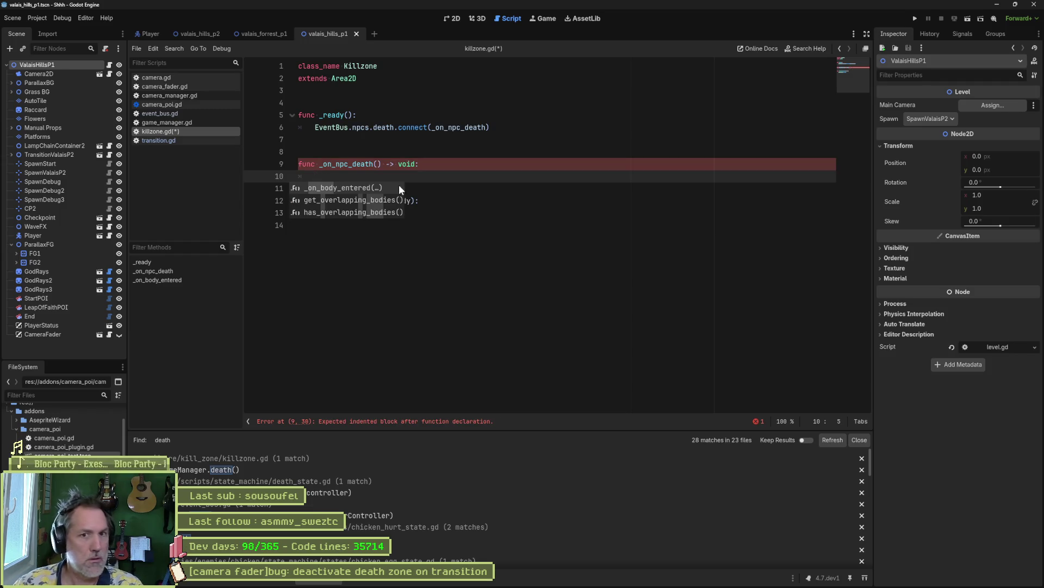
- Check the node's Signals list, then switch to the level's 2D view
click(961, 35)
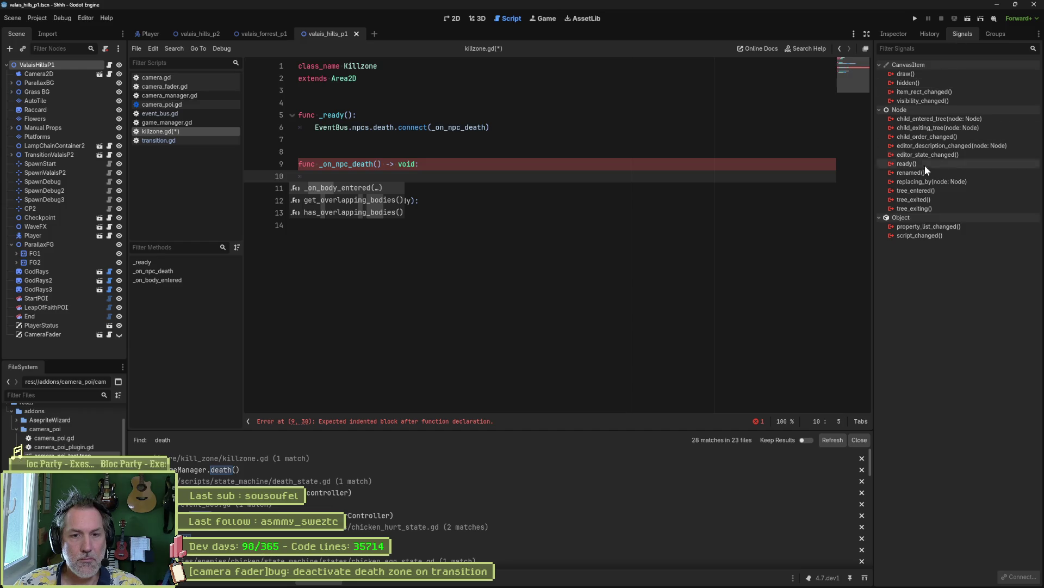
mouse_move(938, 191)
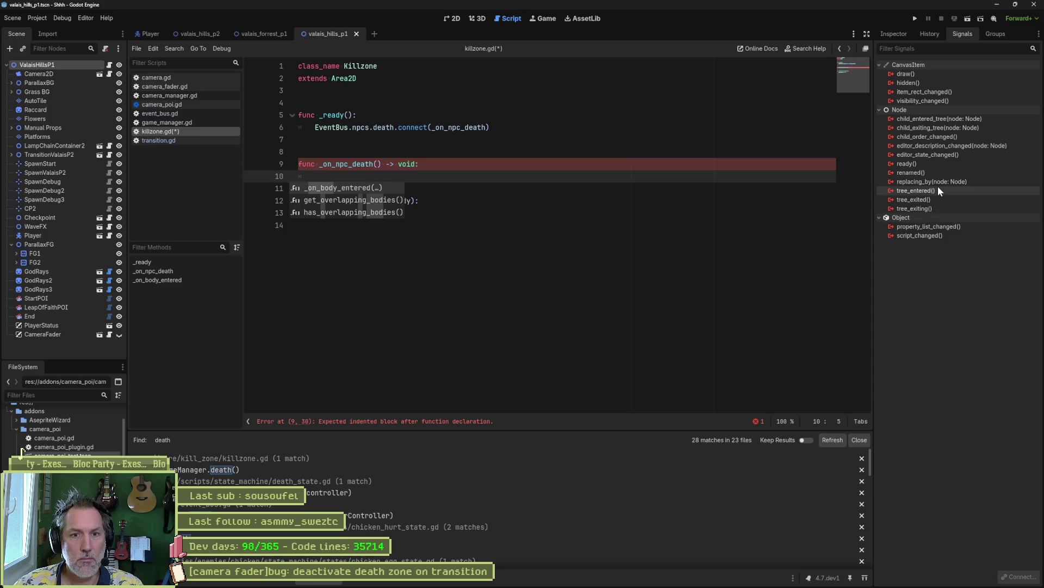
click(531, 175)
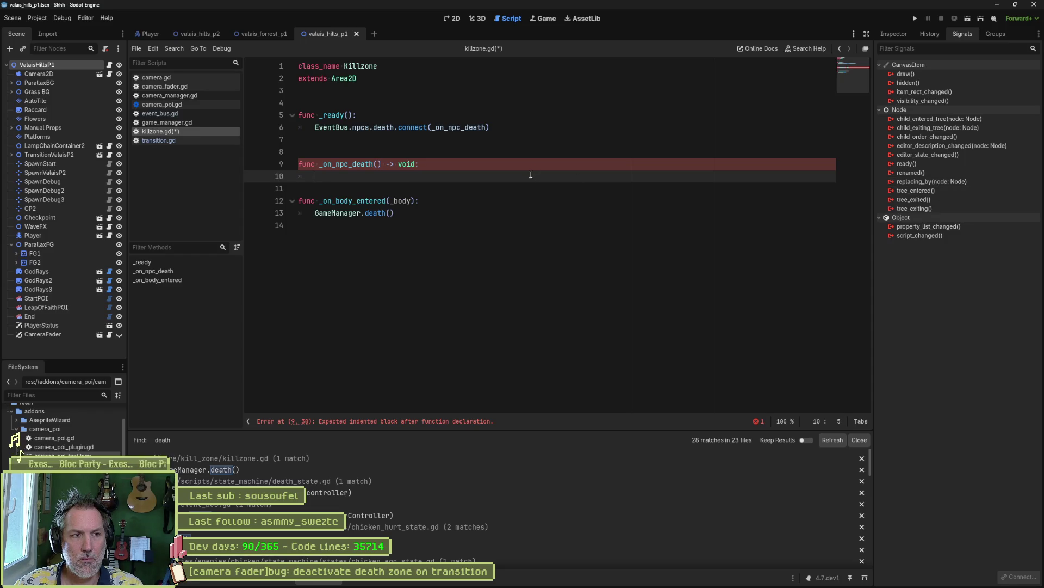
click(452, 19)
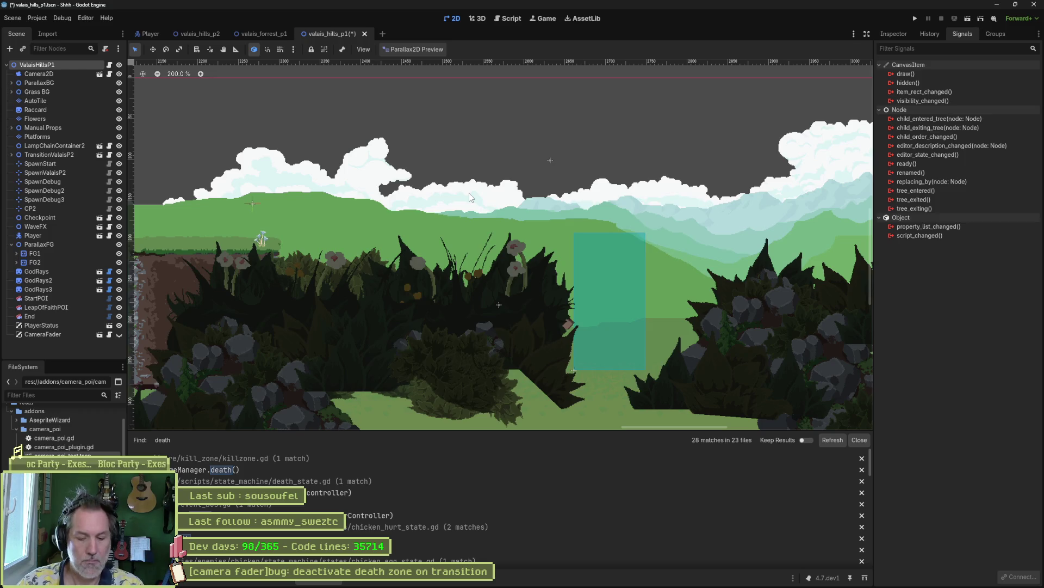
- Quick-open Killzone.tscn, select the Killzone node to check its signals, then return to its script
key(shift+alt+o)
text(kill)
key(Down)
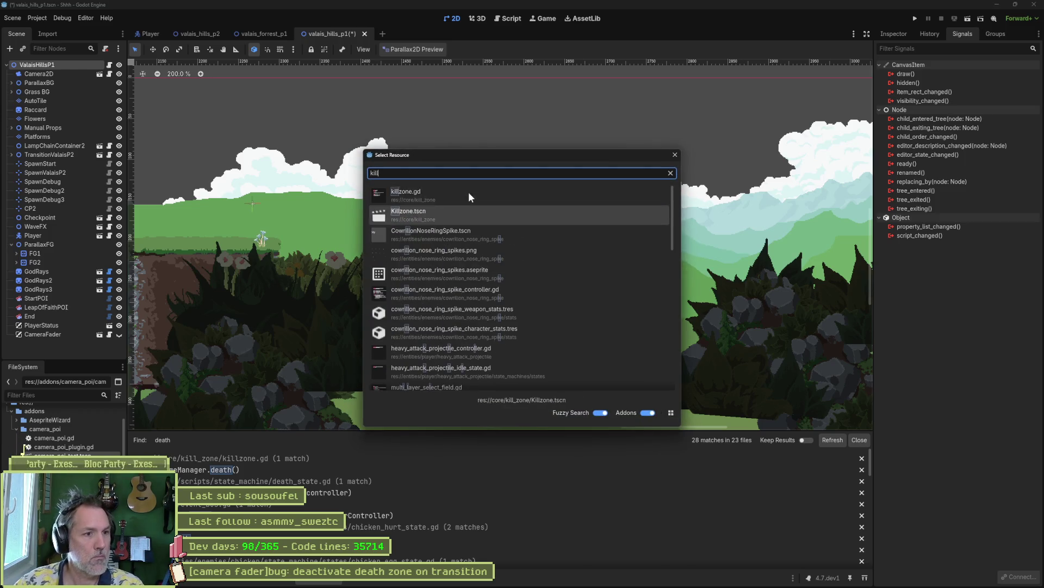
key(Return)
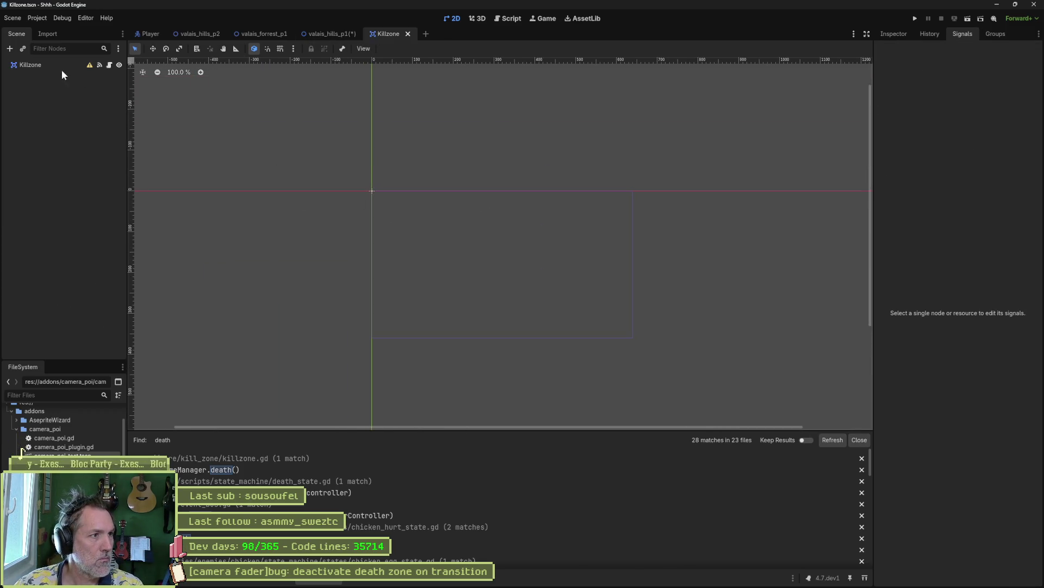
click(54, 64)
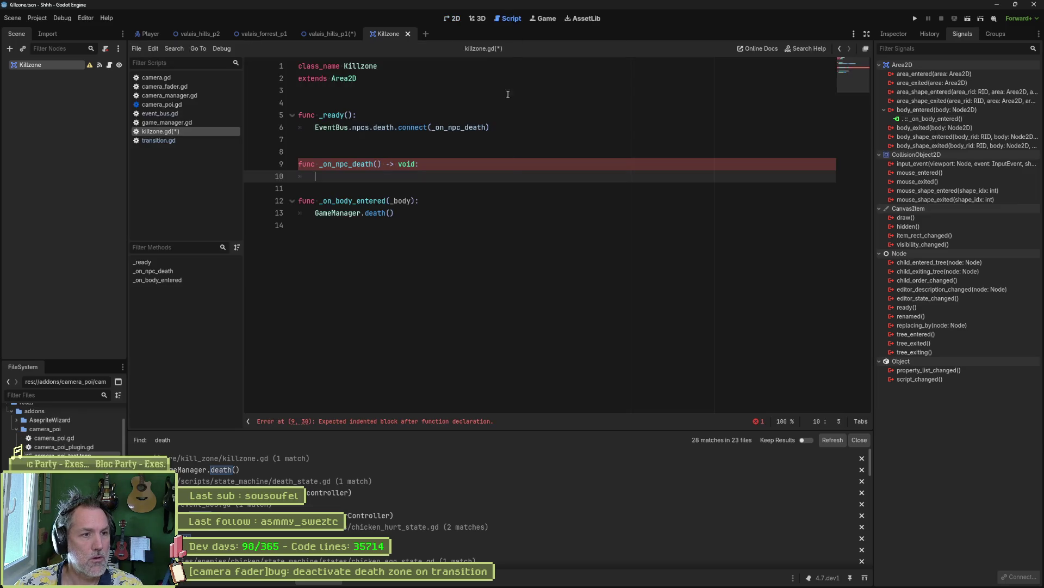
click(508, 18)
double_click(406, 202)
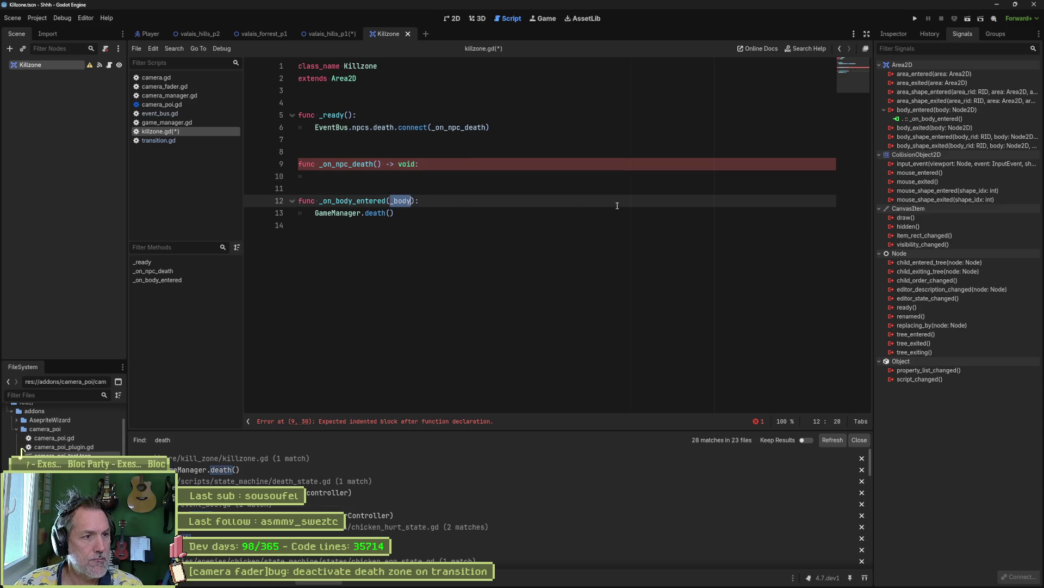
- Add 'body_entered.connect(_on_body_entered)' as the first line of _ready
click(397, 117)
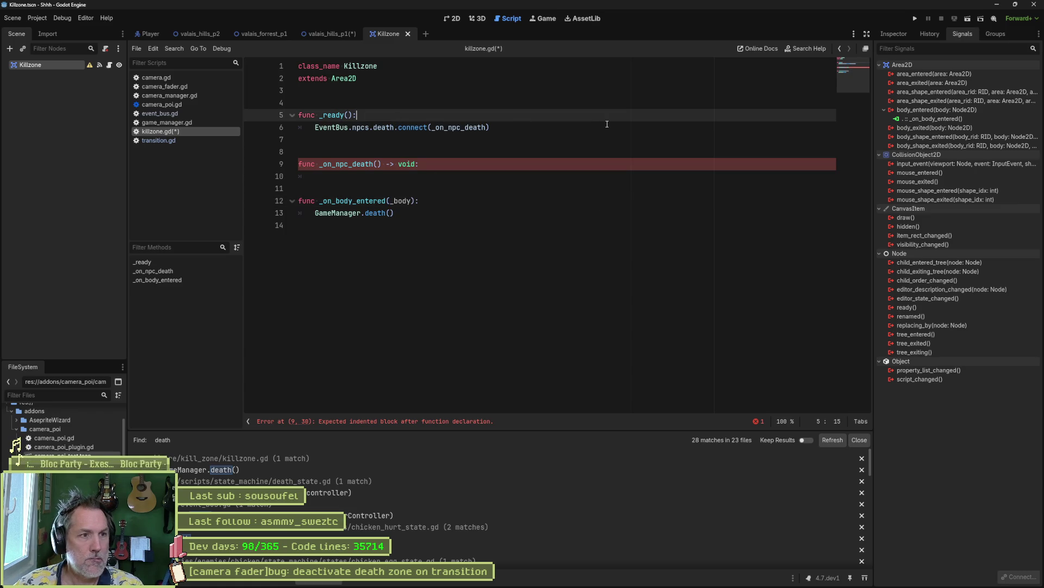
key(Return)
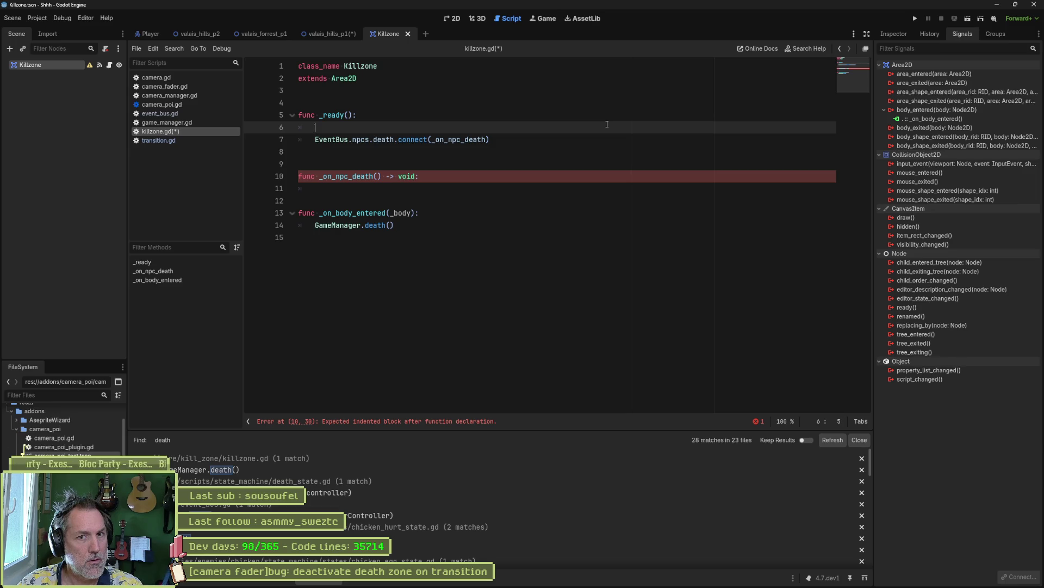
text(bod)
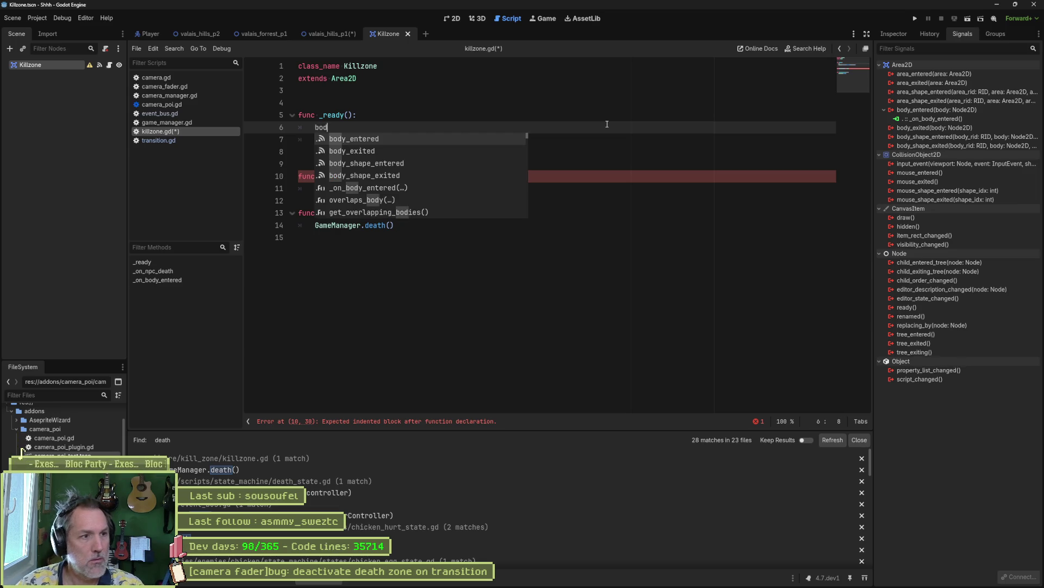
key(Return)
text(.)
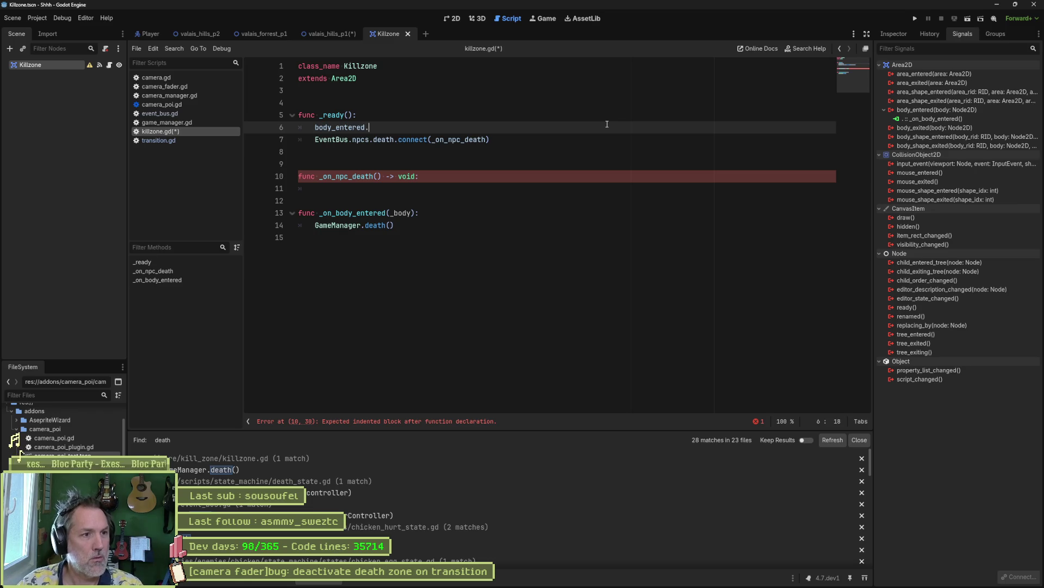
text(connect())
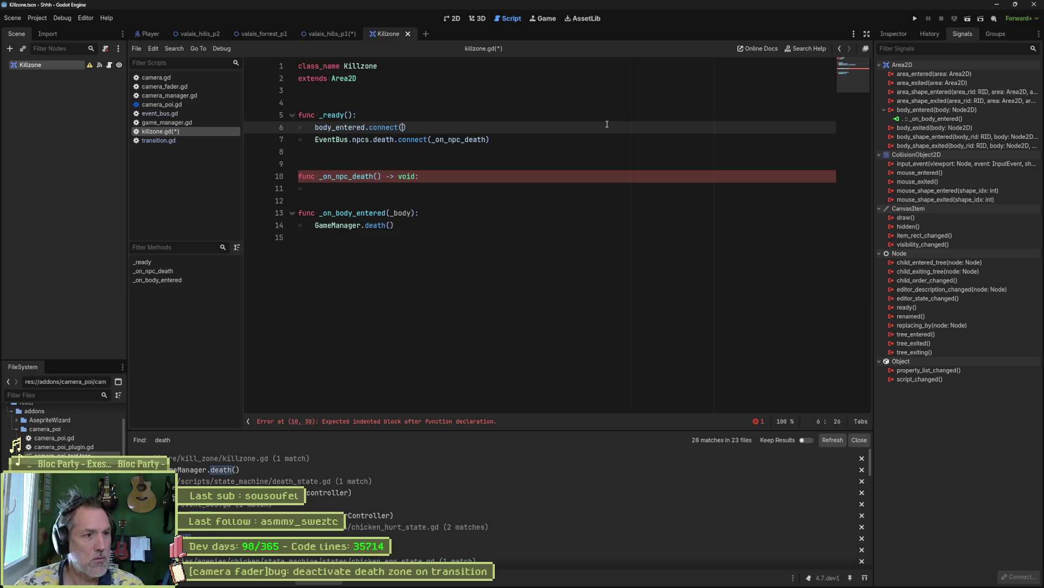
double_click(370, 213)
key(ctrl+c)
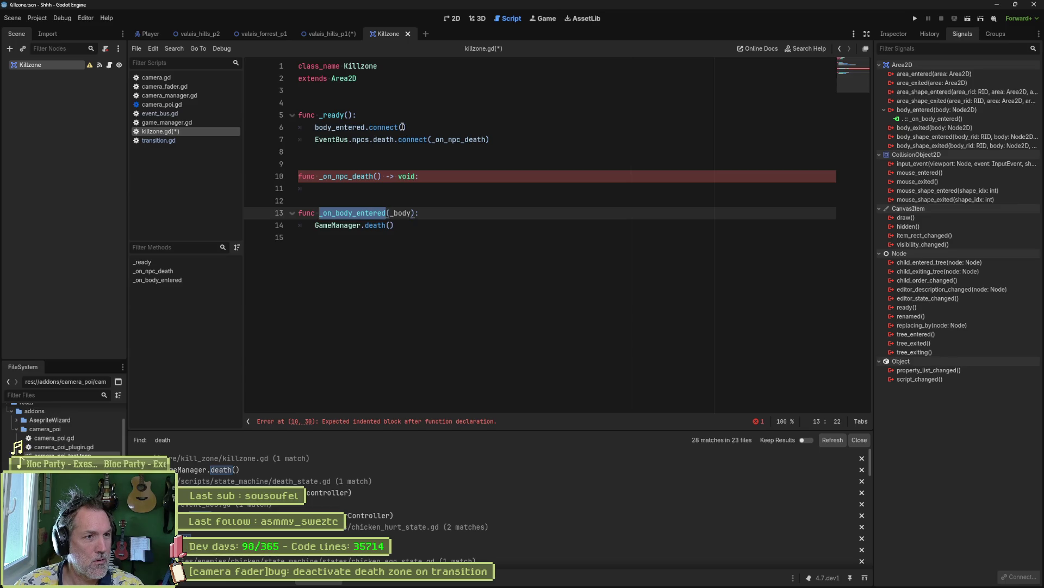
click(402, 127)
key(ctrl+v)
- Change the _on_body_entered parameter to '_body: Node2D'
click(392, 213)
text(_)
click(407, 209)
text(: Node2D)
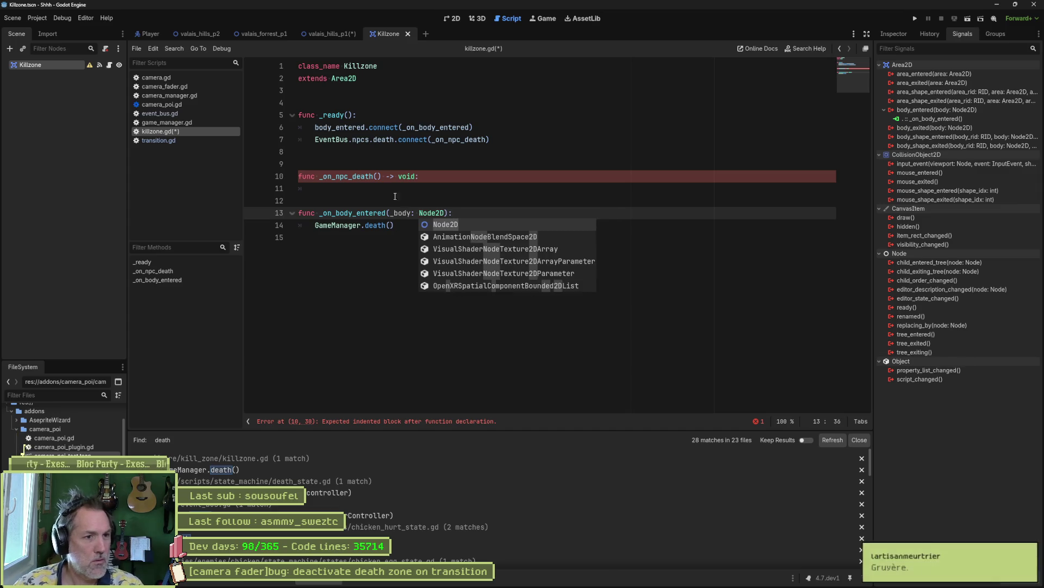
click(449, 216)
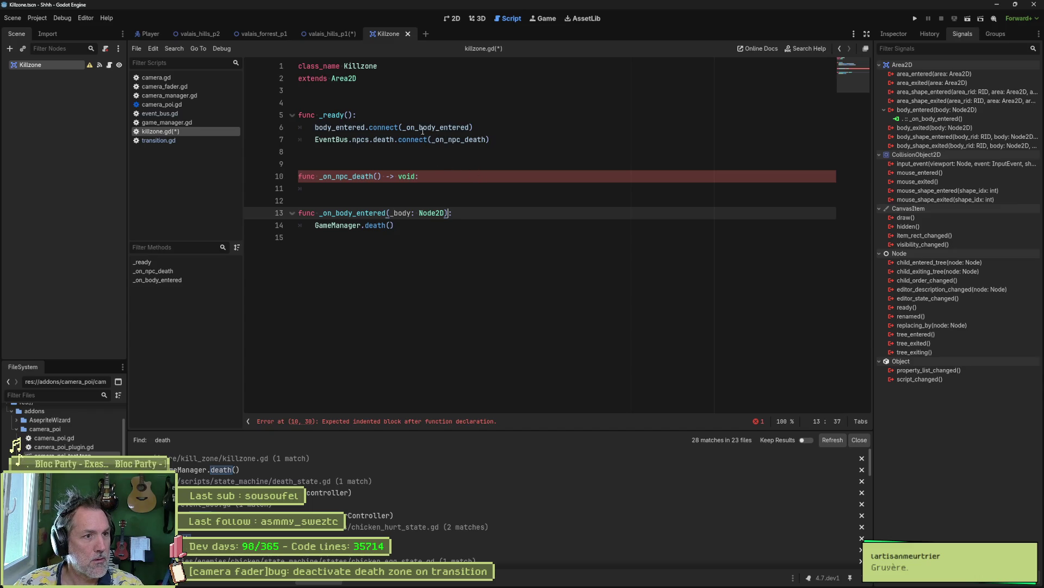
mouse_move(348, 131)
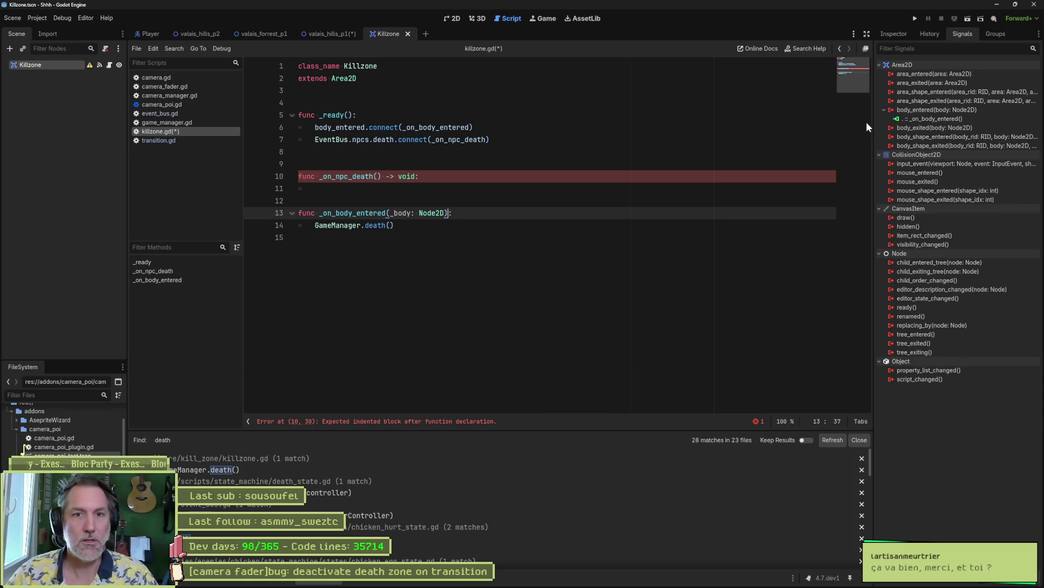
right_click(954, 119)
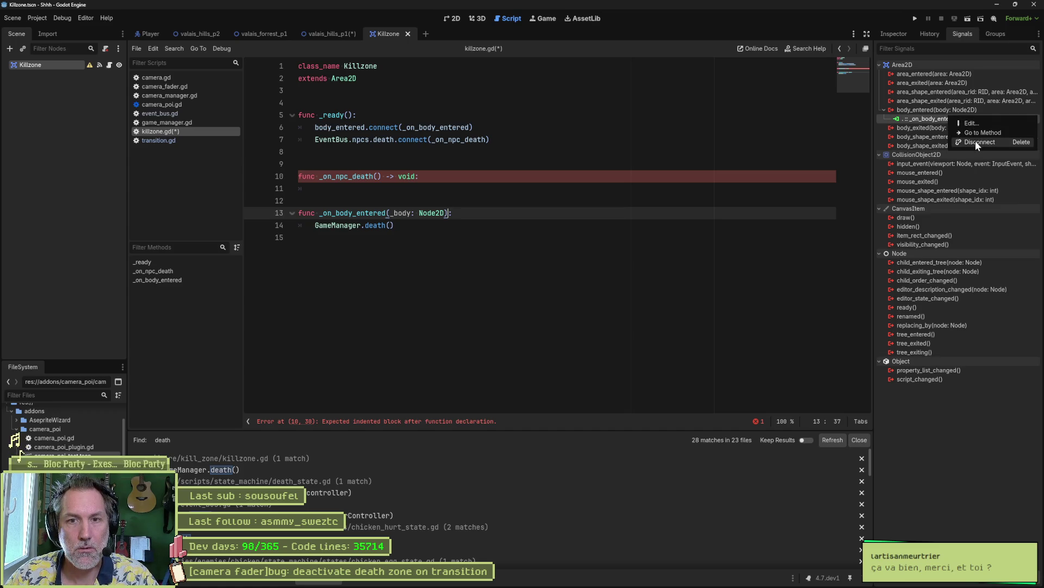
- Disconnect the editor-made body_entered connection and add a new line inside _on_npc_death
click(975, 140)
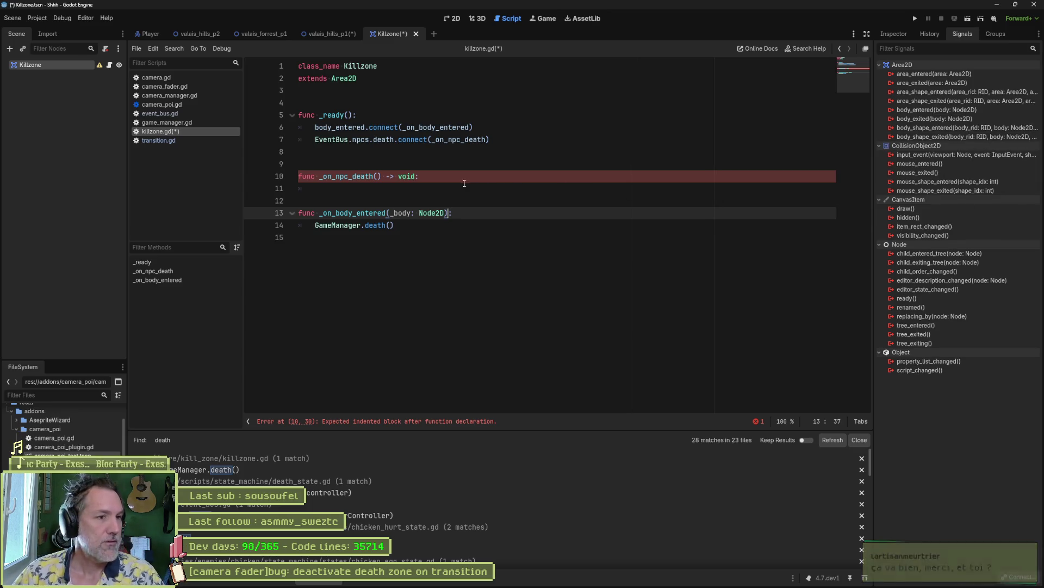
click(486, 181)
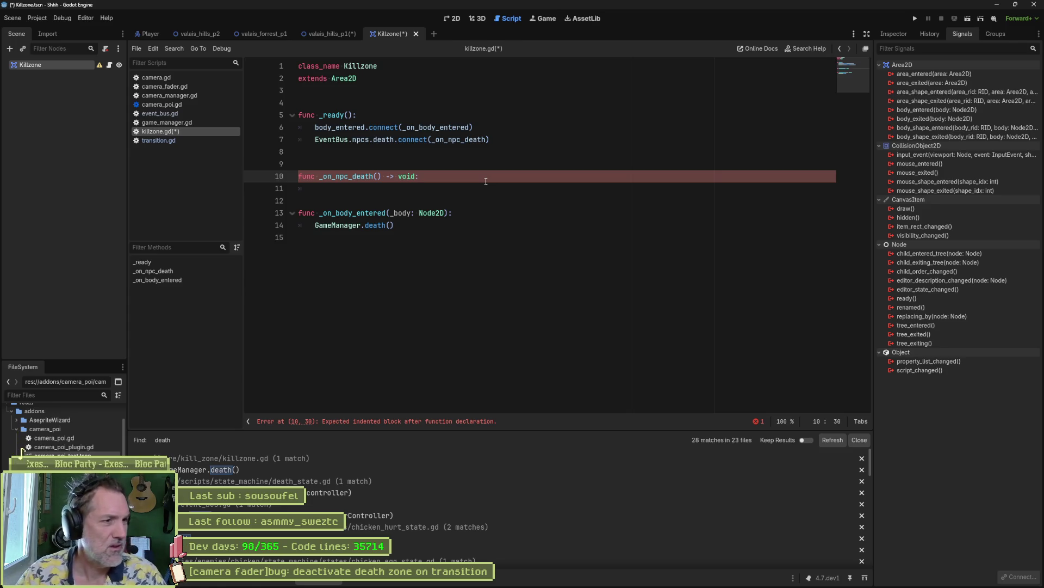
key(Return)
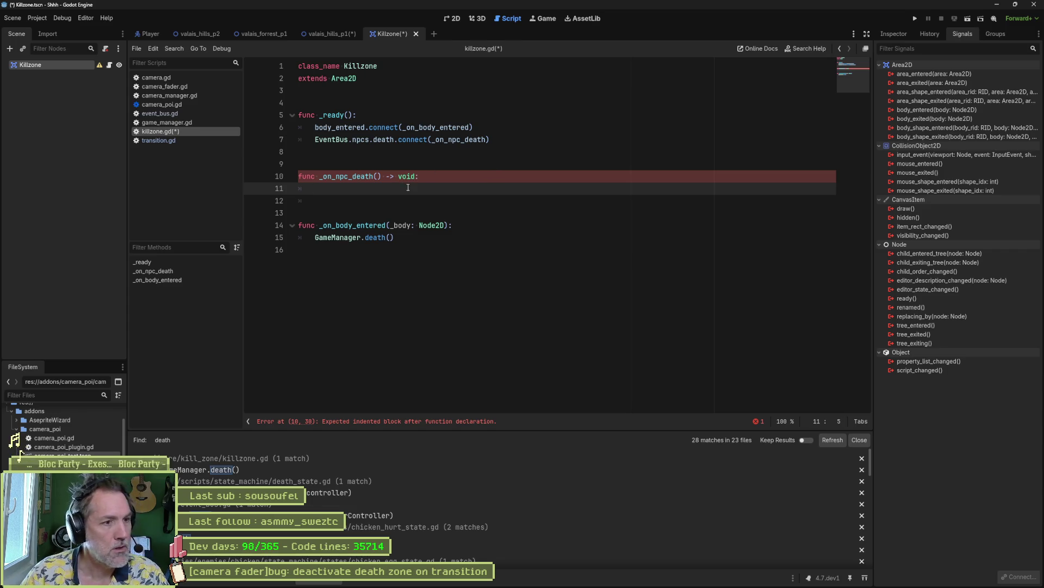
- Copy the npcs.death connect line into _on_npc_death and change connect to disconnect
drag(507, 141, 509, 133)
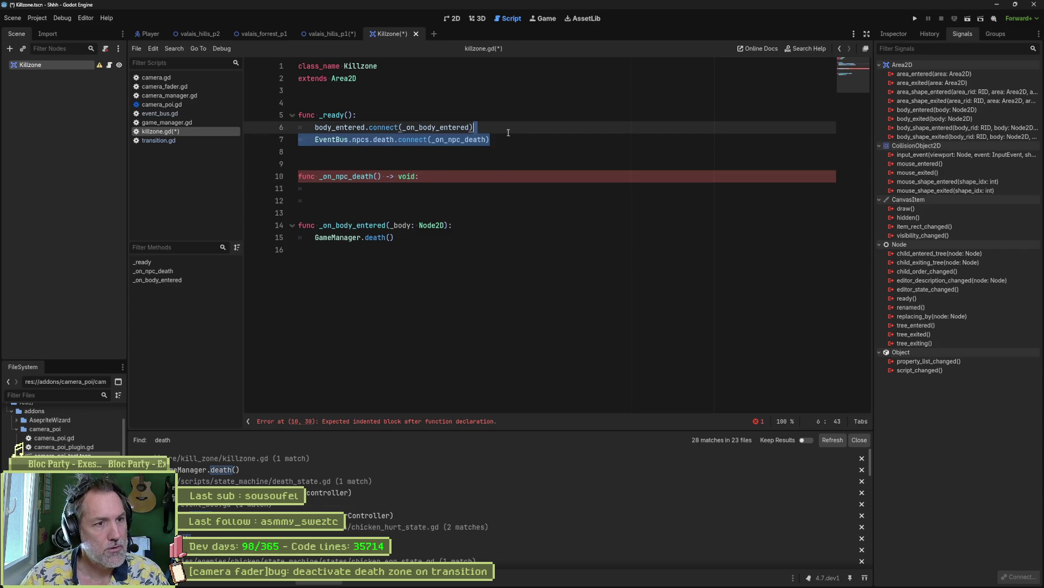
key(ctrl+c)
click(455, 187)
key(ctrl+v)
key(Up)
key(ctrl+shift+k)
double_click(409, 188)
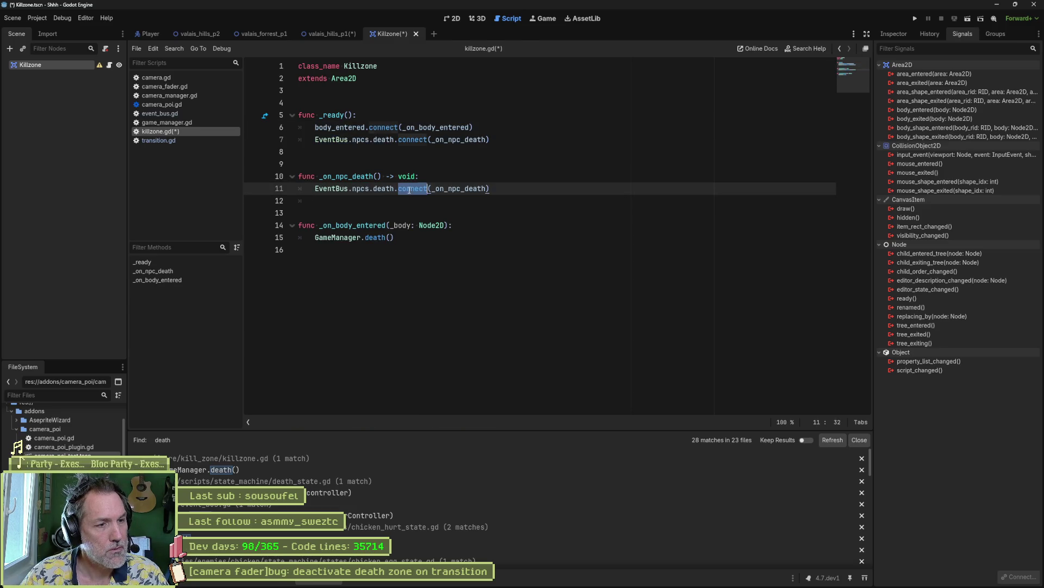
text(dis)
key(Return)
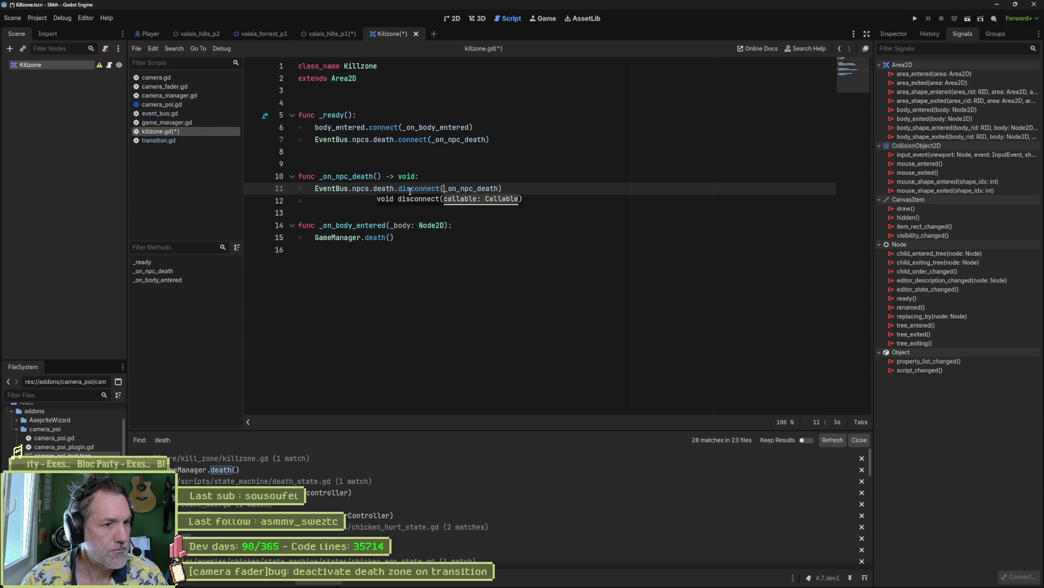
click(585, 228)
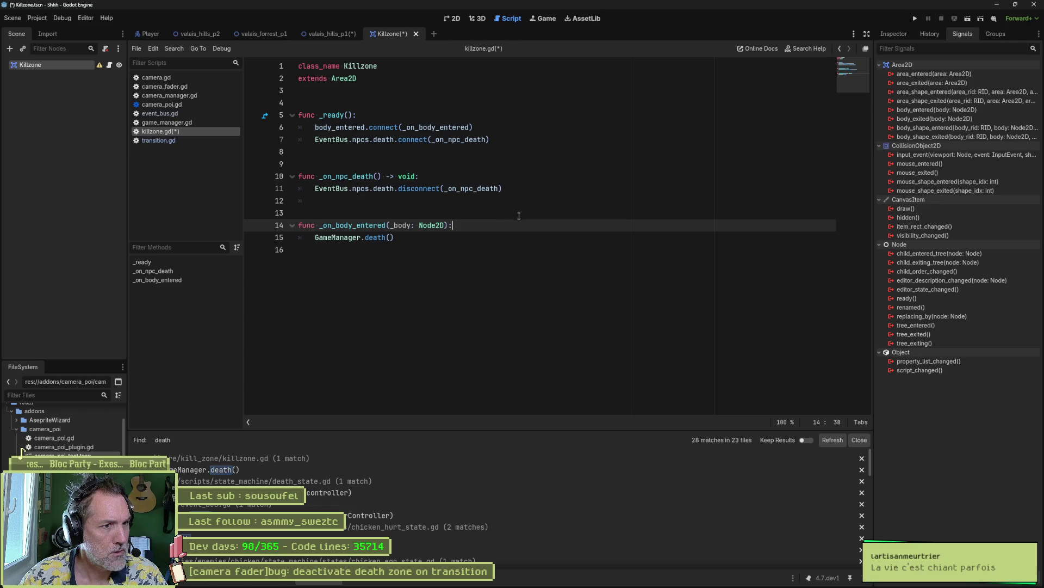
- Make the disconnect argument _on_body_entered, then jump to the npcs definition in event_bus.gd
double_click(455, 128)
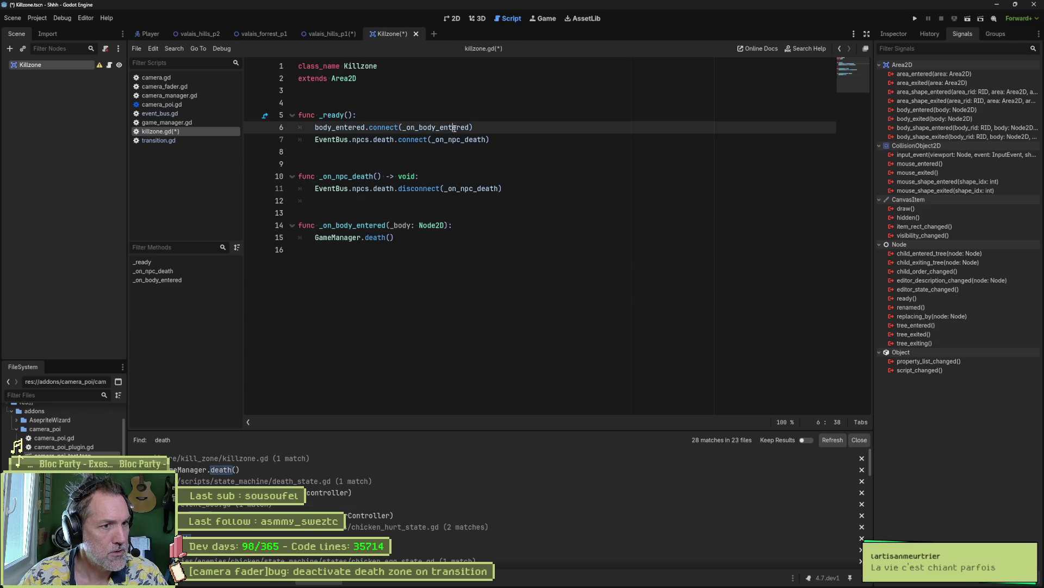
click(470, 188)
double_click(471, 188)
key(ctrl+v)
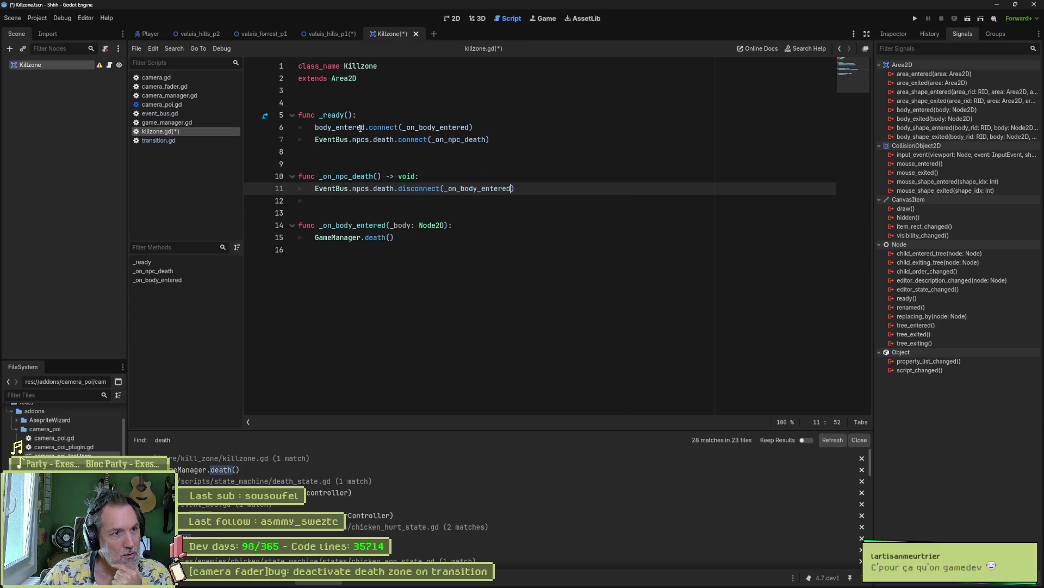
double_click(383, 127)
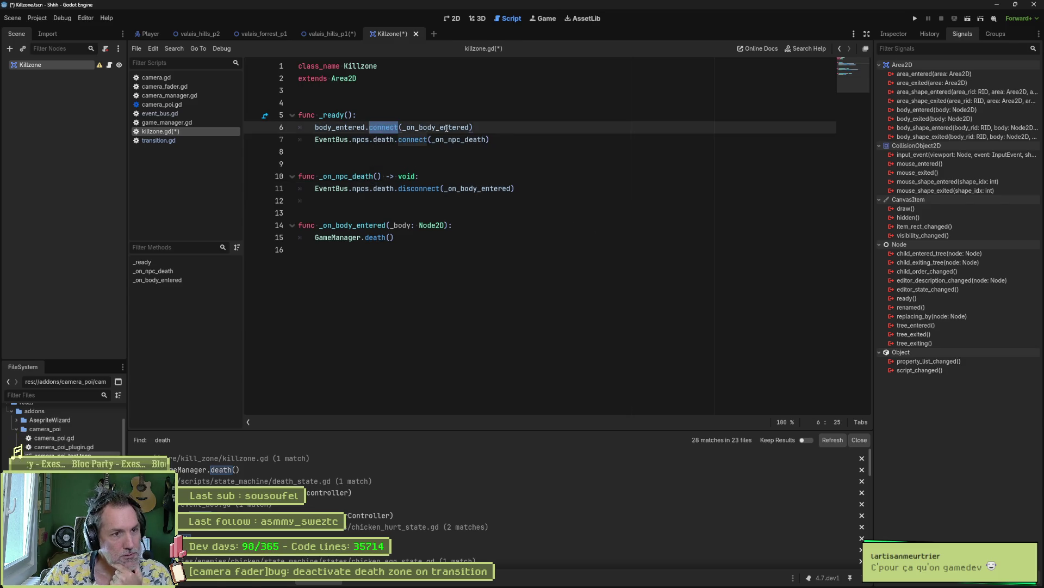
mouse_move(447, 128)
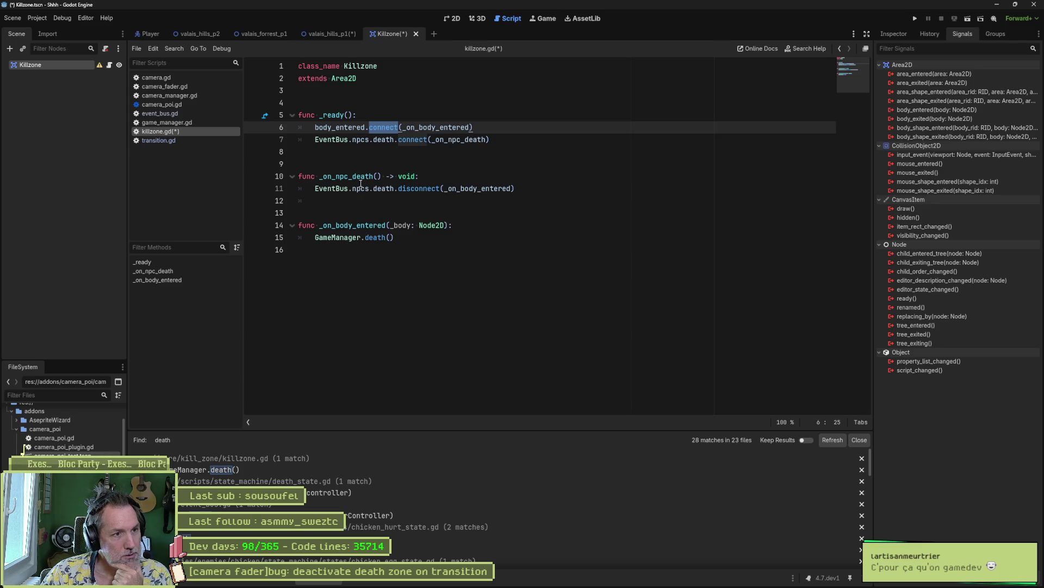
click(559, 177)
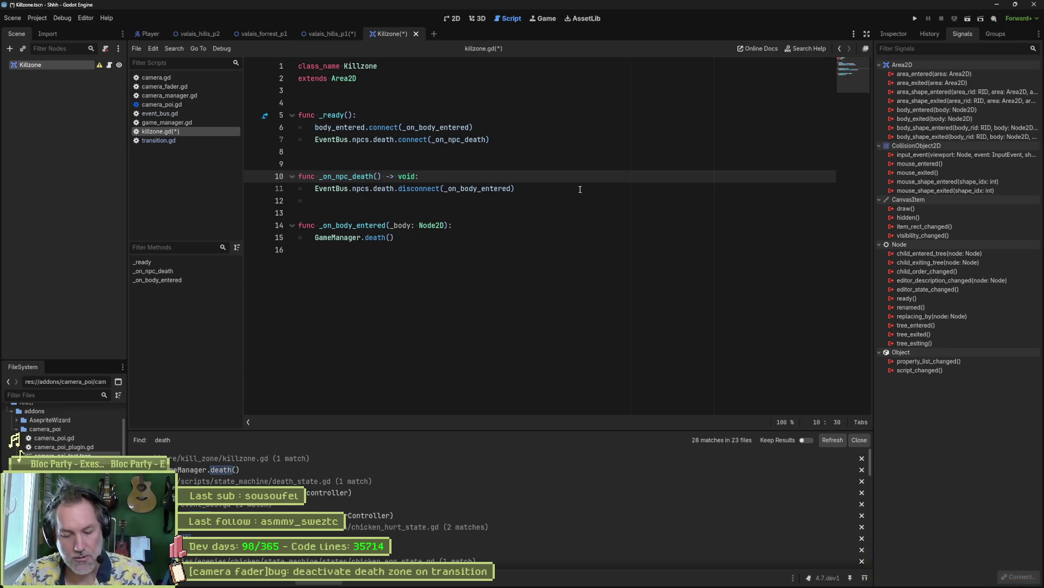
key(Return)
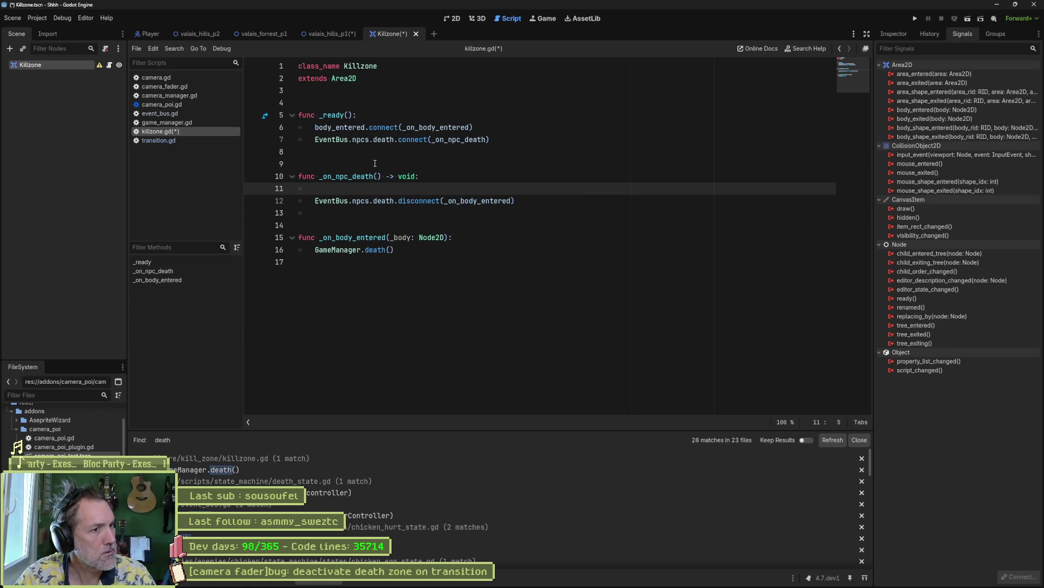
ctrl+click(392, 143)
key(alt+Left)
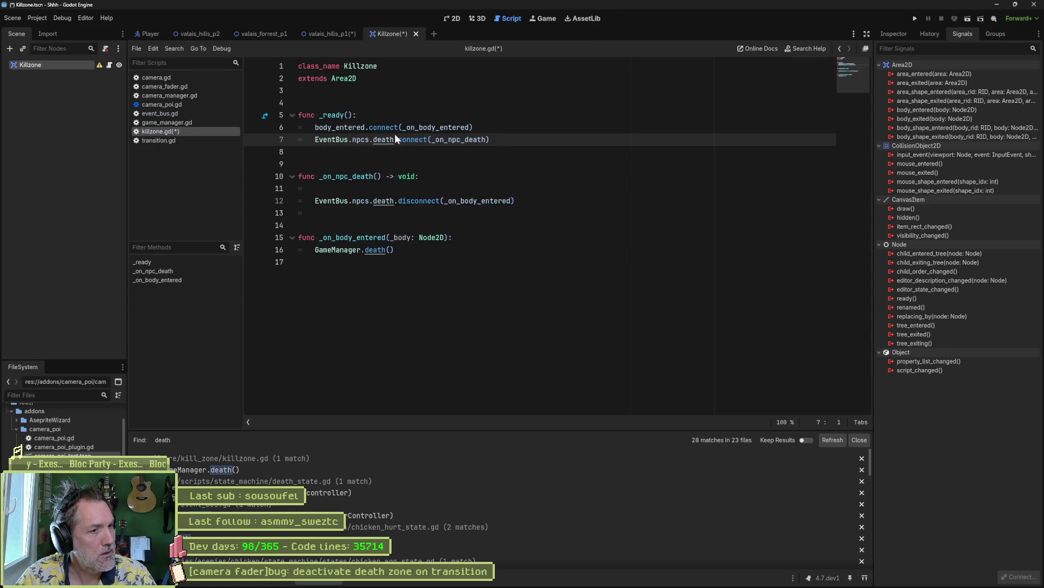
ctrl+click(361, 141)
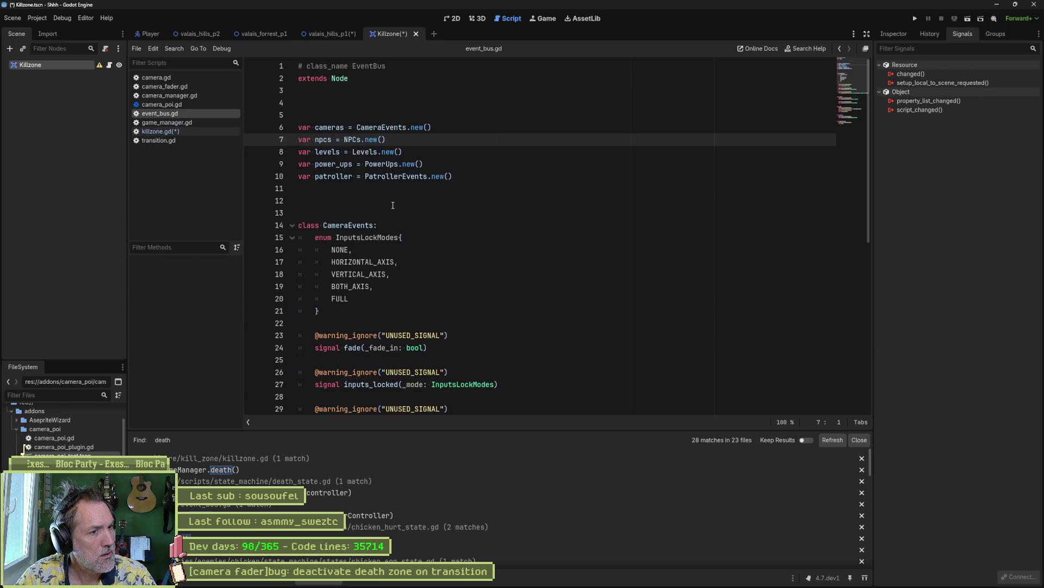
- Copy the death signal's _character_controller parameter from event_bus.gd into _on_npc_death
scroll(393, 205, down, 6)
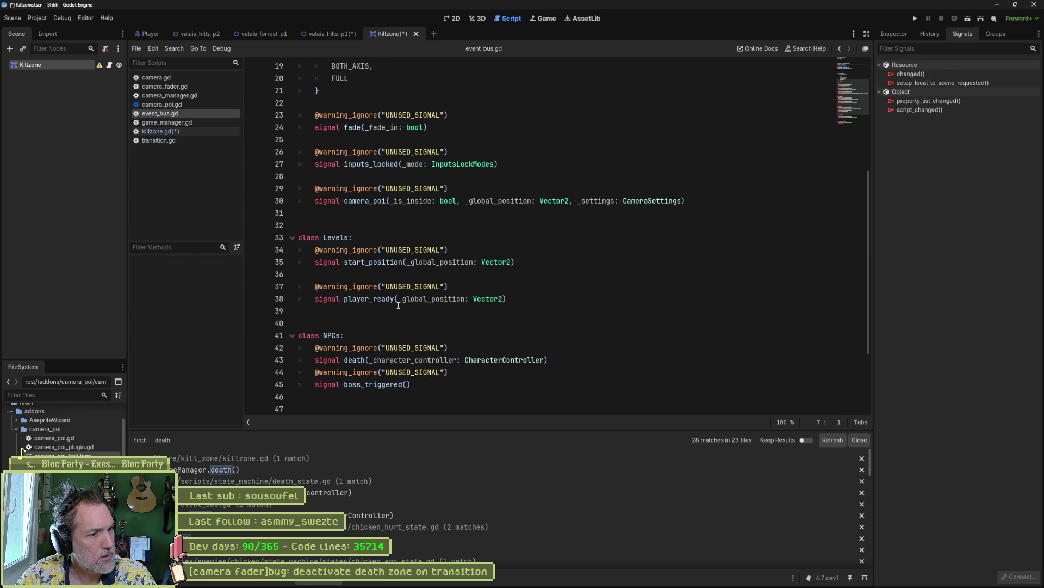
drag(370, 359, 544, 359)
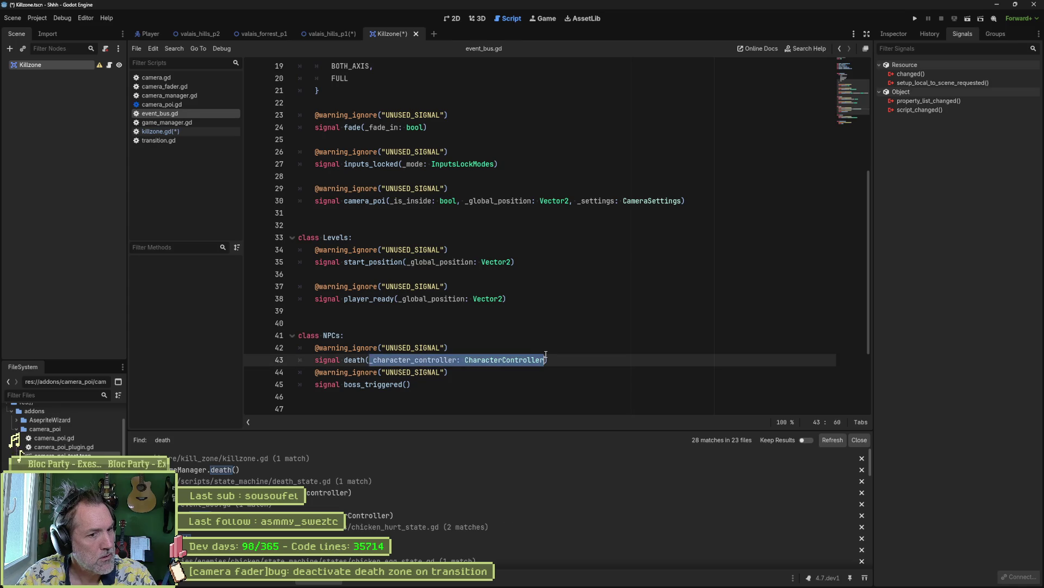
key(ctrl+w)
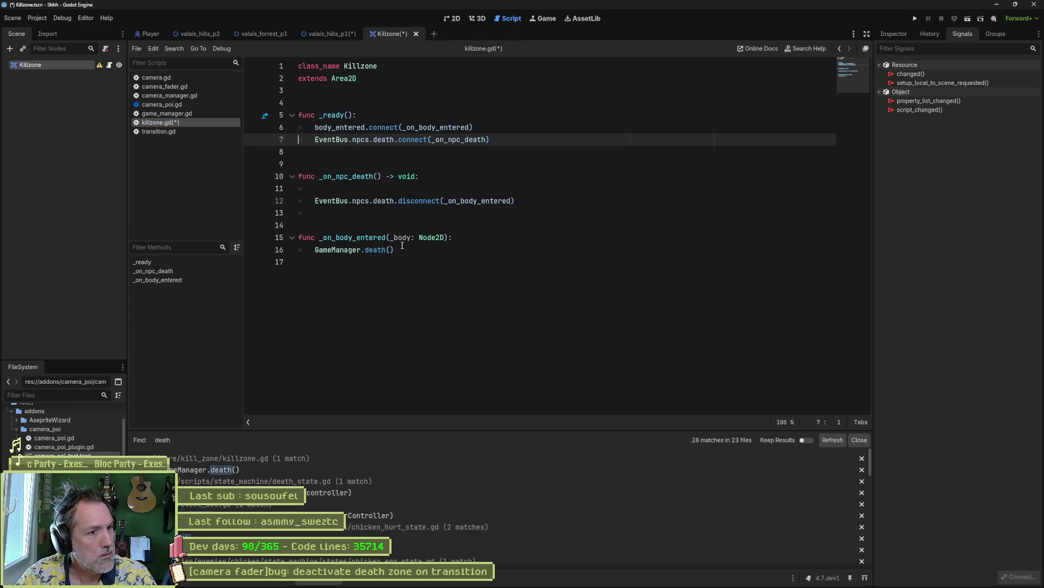
click(381, 177)
key(ctrl+v)
click(429, 190)
key(ctrl+shift+k)
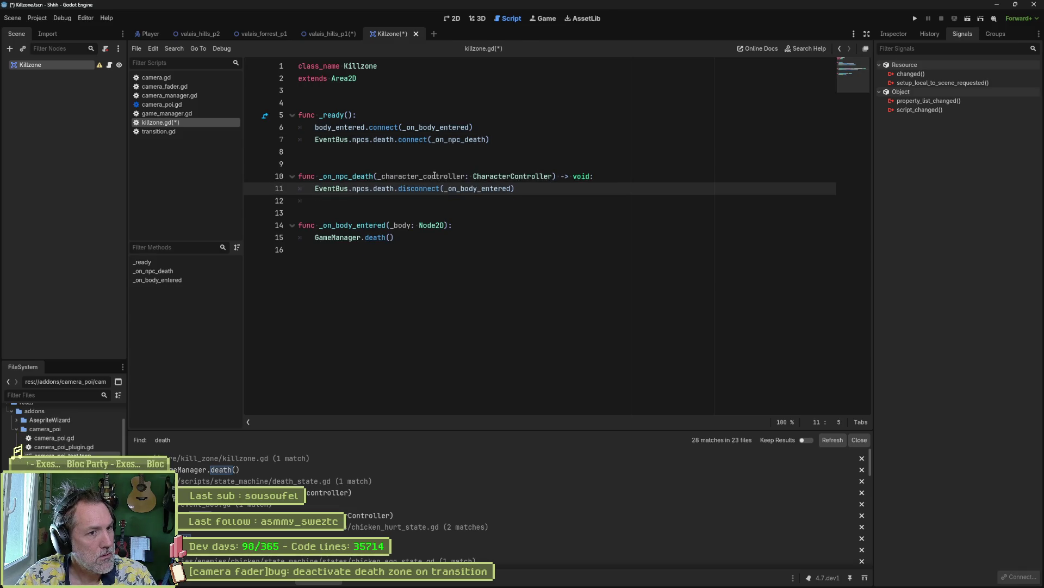
- Wrap the disconnect in 'if _character_controller == GameManager.player:' and save the script
click(629, 178)
key(Return)
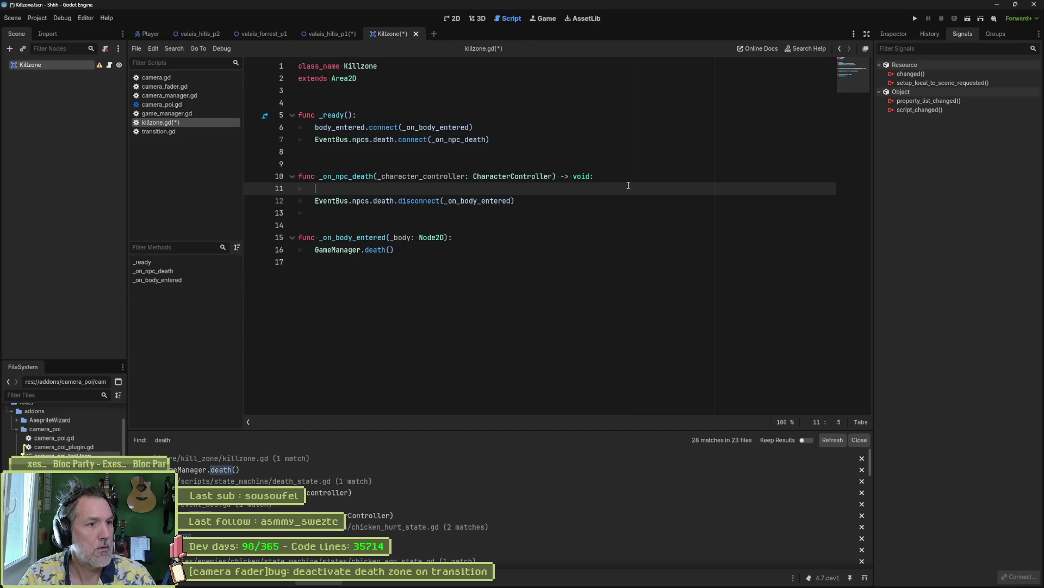
text(if _character_controller == )
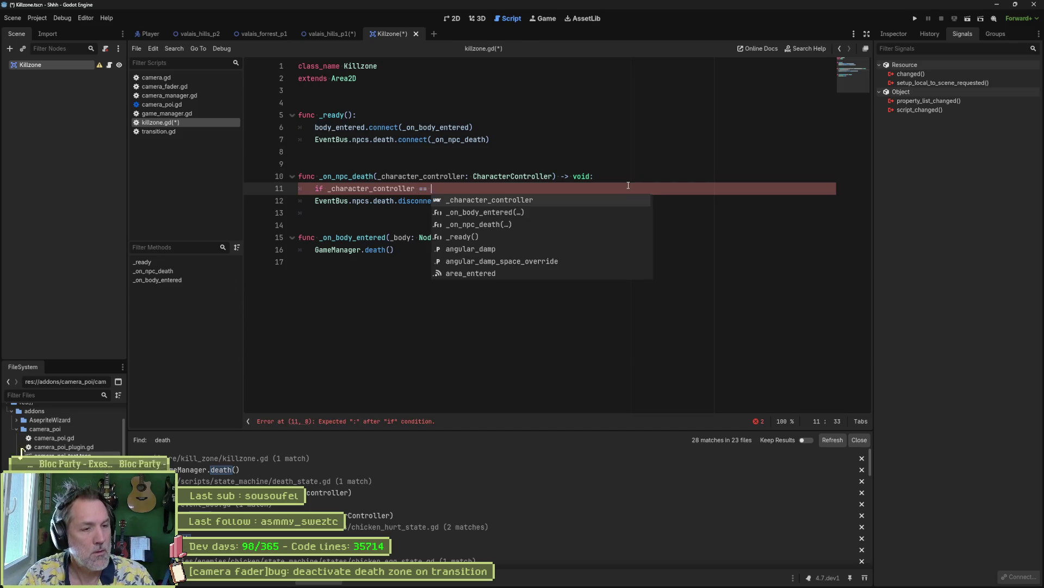
text(Game)
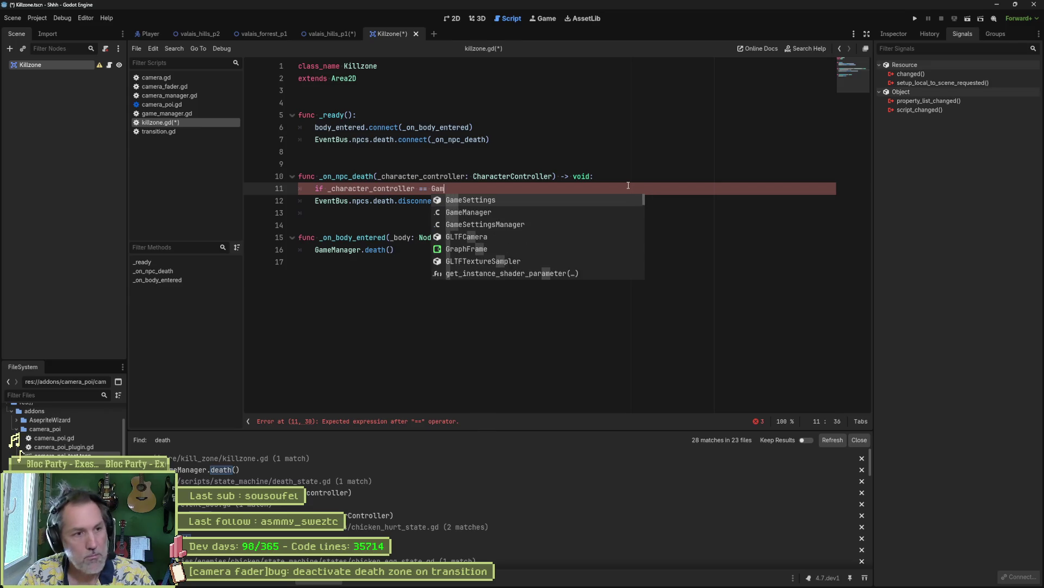
key(Return)
text(.pla)
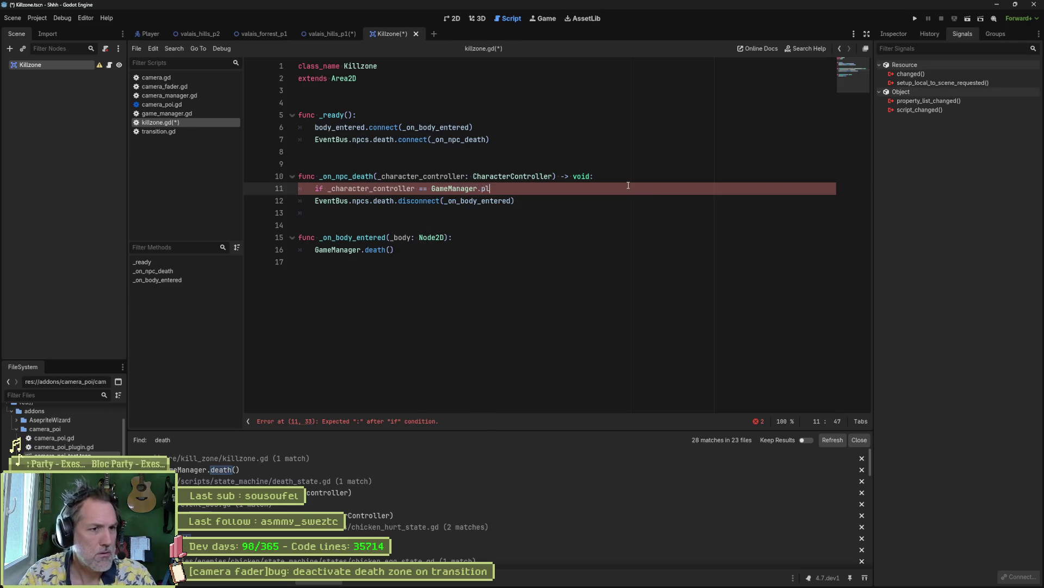
key(Return)
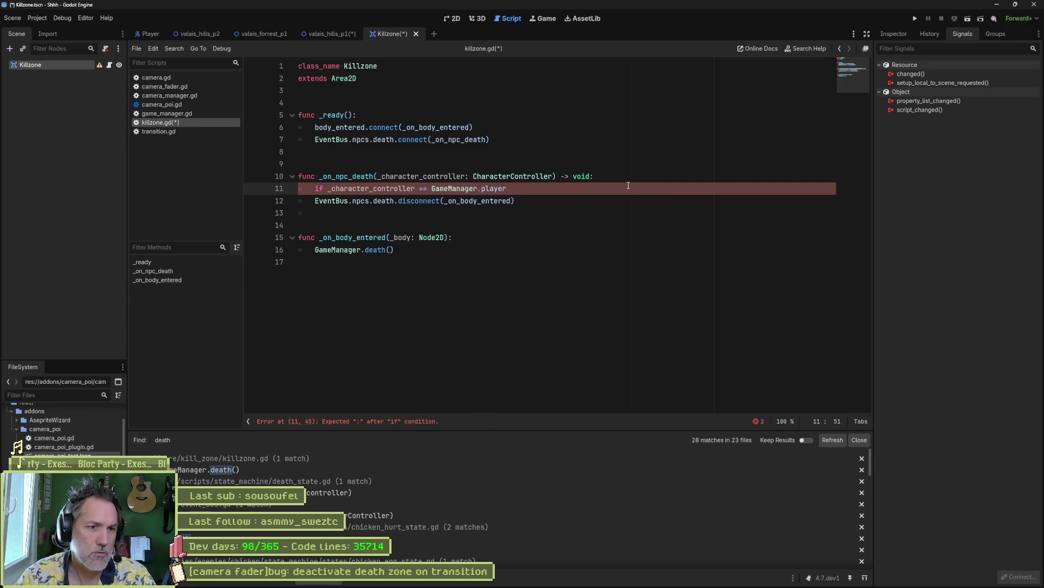
text(:)
key(Down)
key(Home)
key(Tab)
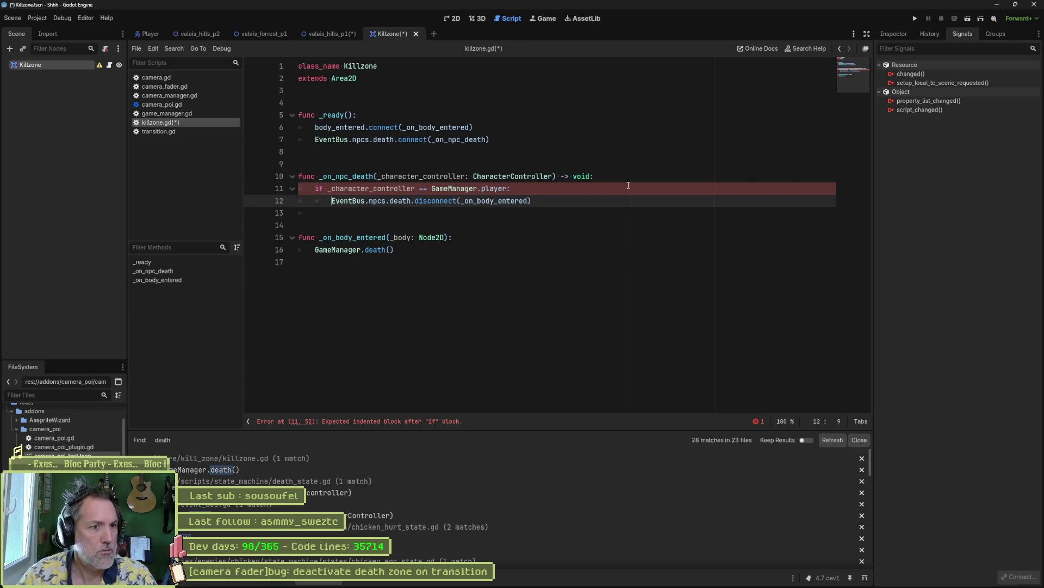
ctrl+click(489, 189)
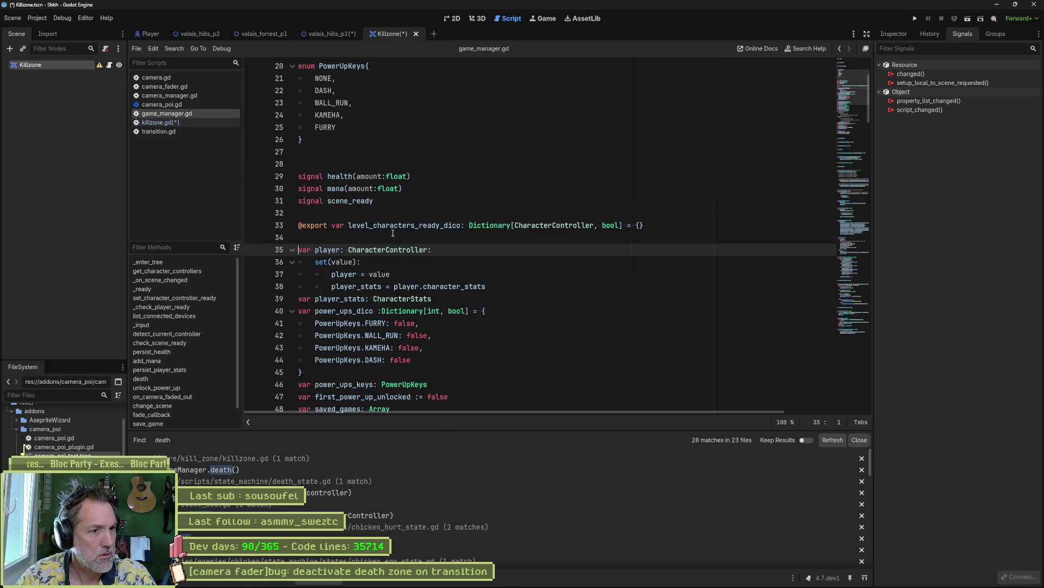
key(ctrl+w)
key(ctrl+s)
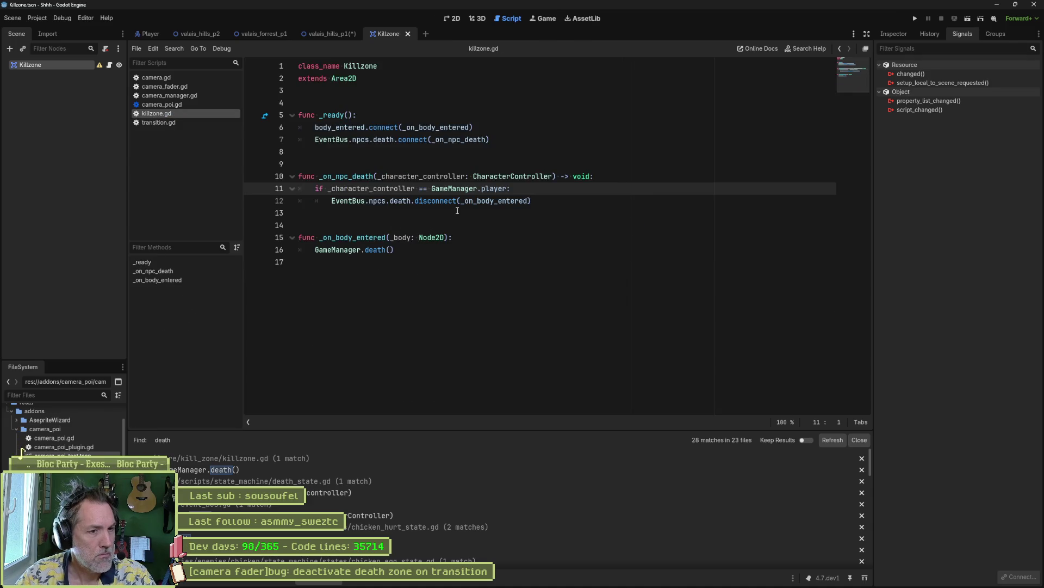
- Run the game with F5, then close the Killzone scene
double_click(493, 201)
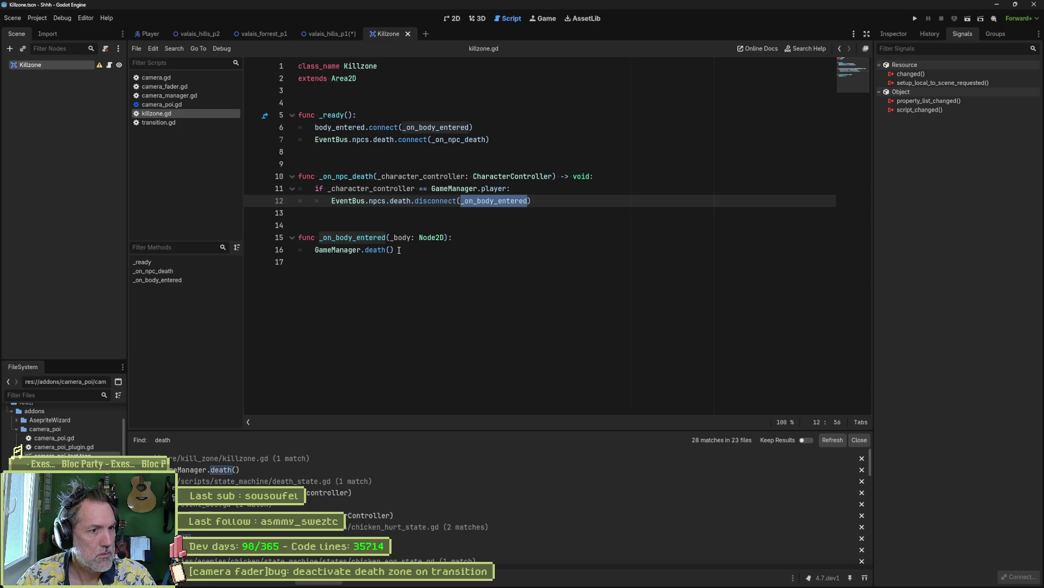
key(F5)
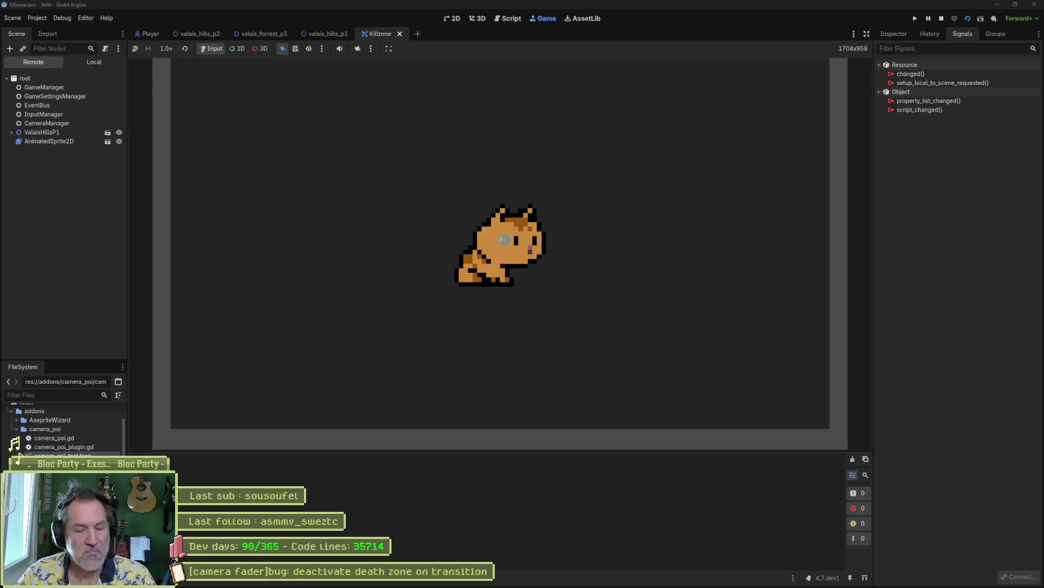
click(400, 33)
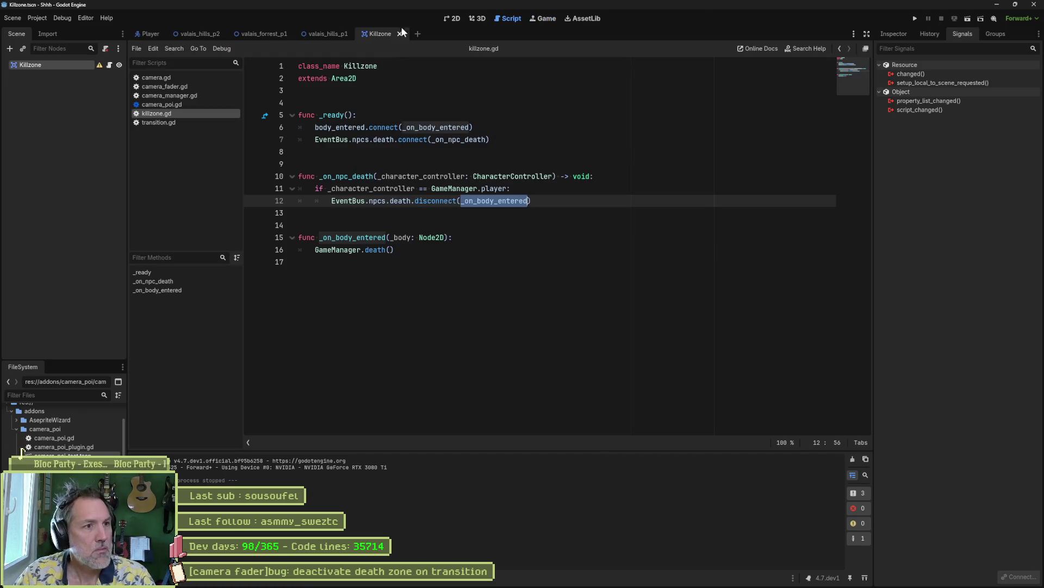
click(445, 20)
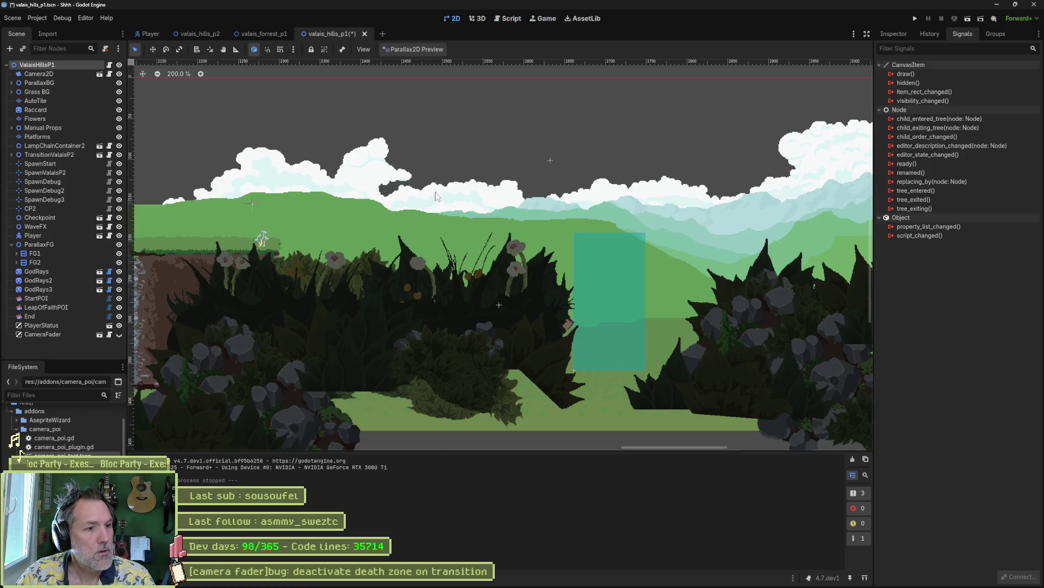
- Switch to valais_hills_p2, run it with F6, and return to killzone.gd
click(265, 34)
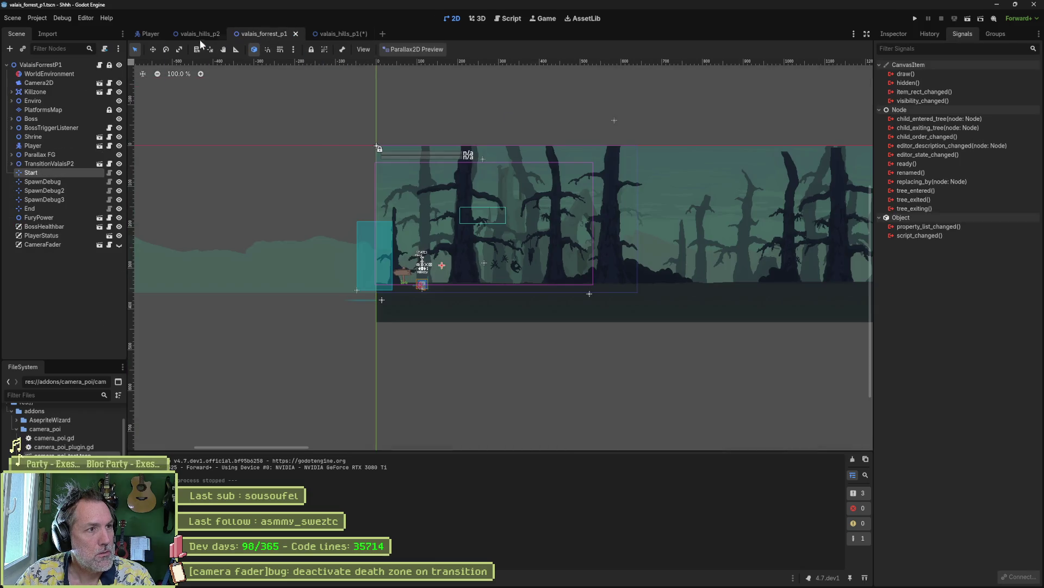
click(200, 39)
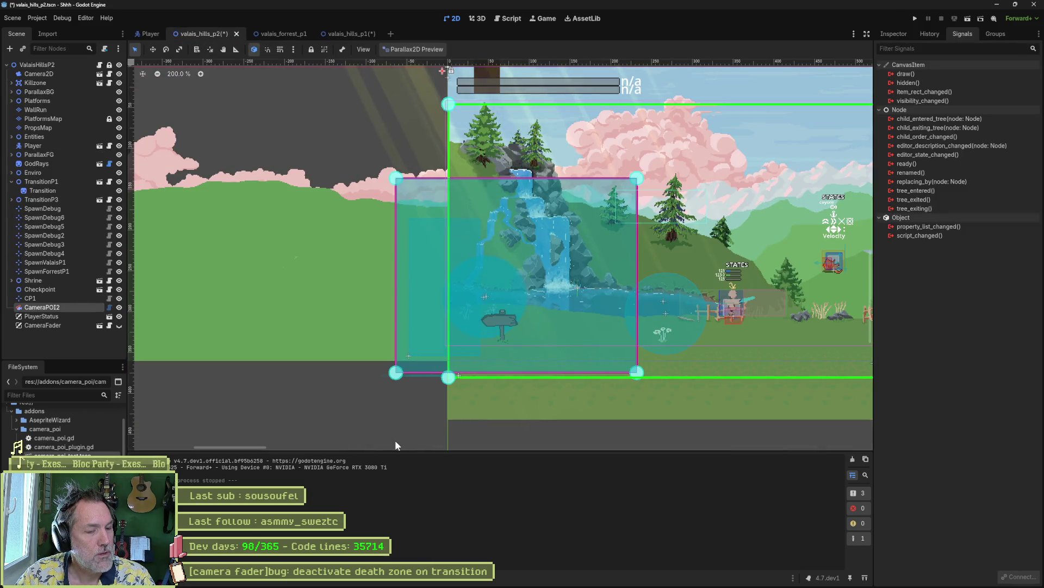
key(F6)
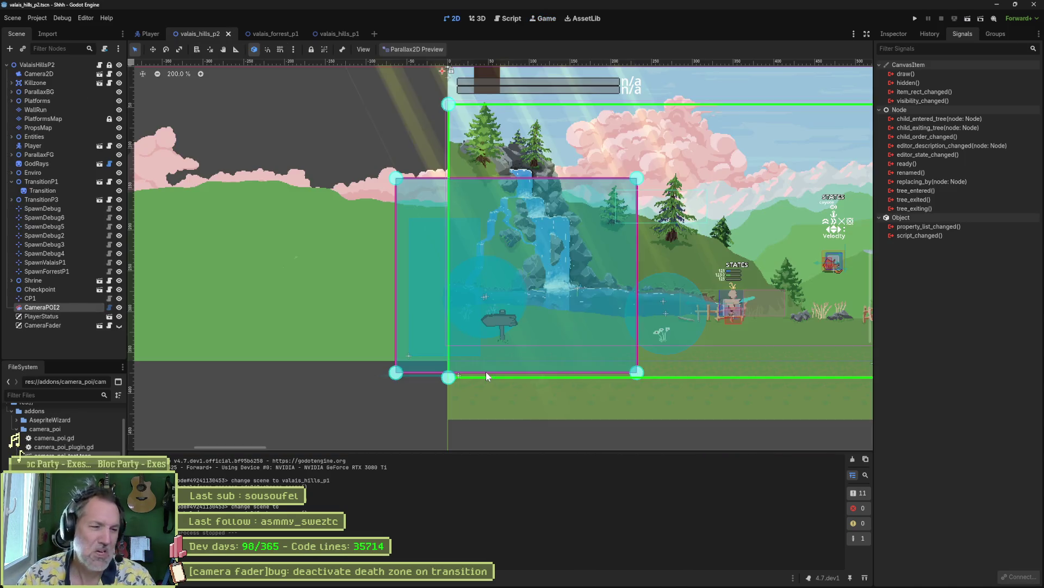
key(ctrl+F3)
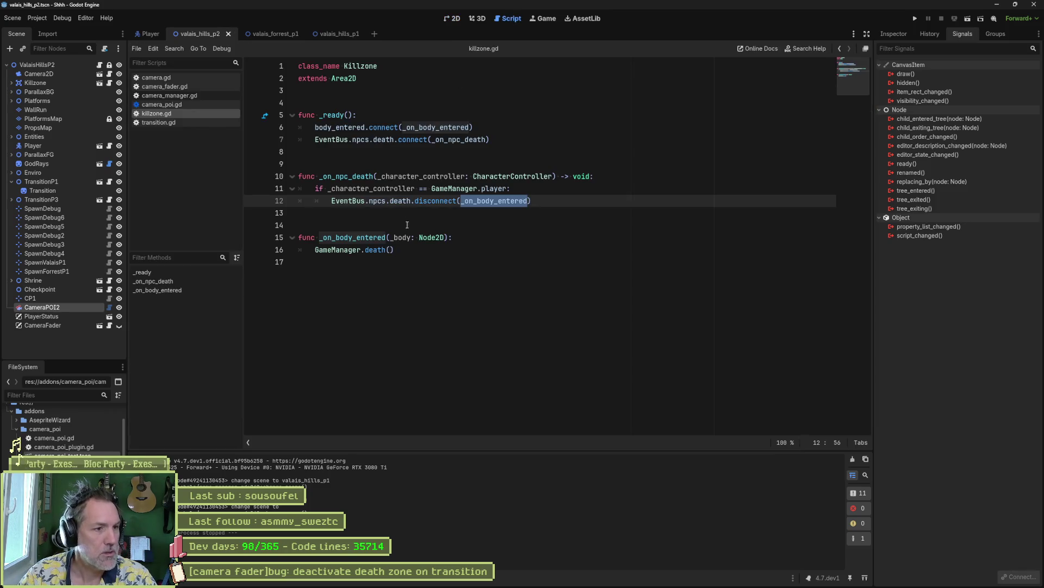
- Insert print_debug(self, " disconnecting death zone") on a new line above the disconnect call
key(Home)
key(Return)
key(Up)
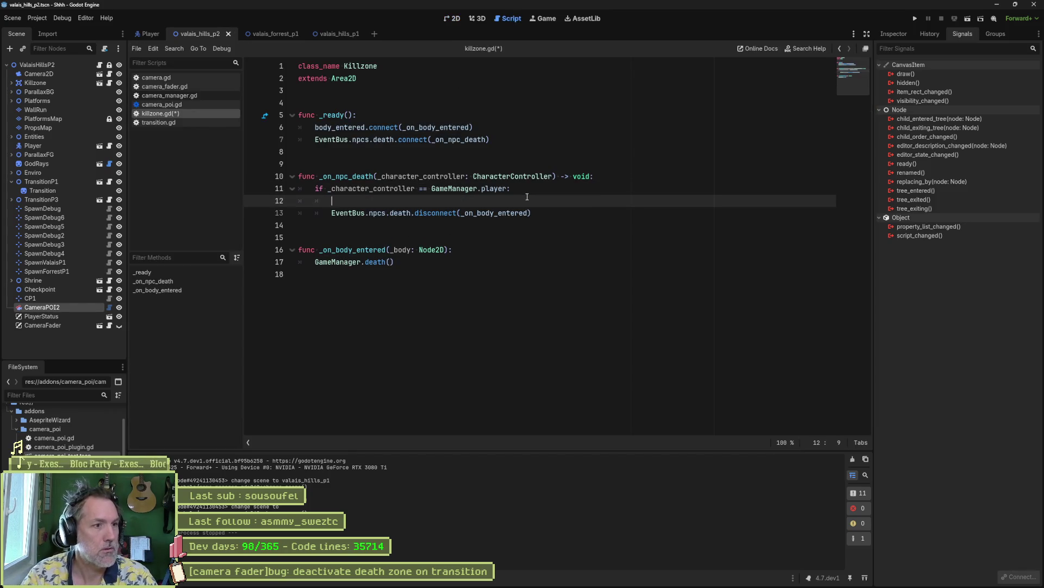
text(print_debug(self,)
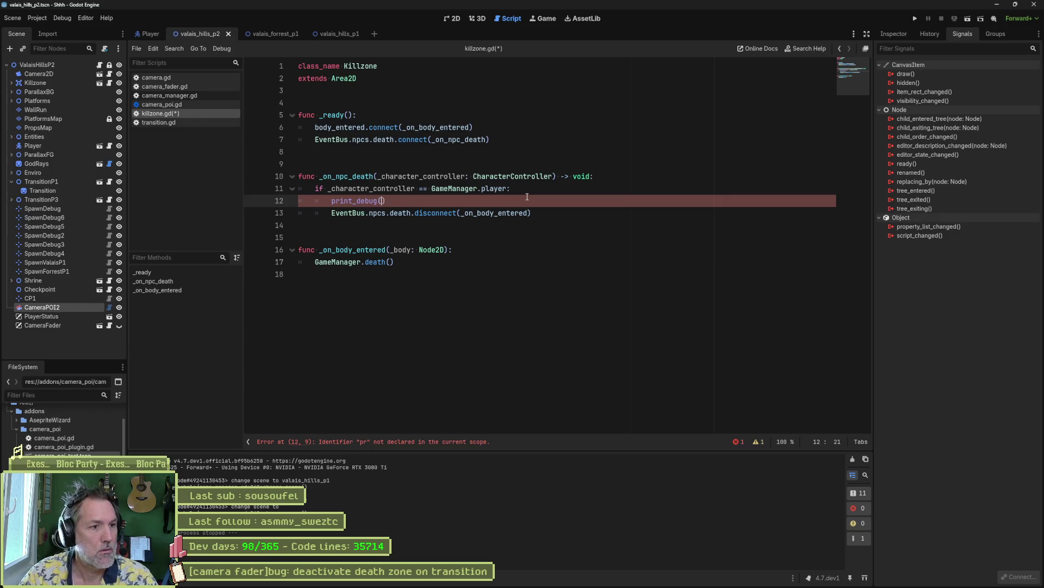
text( " disconnecting de)
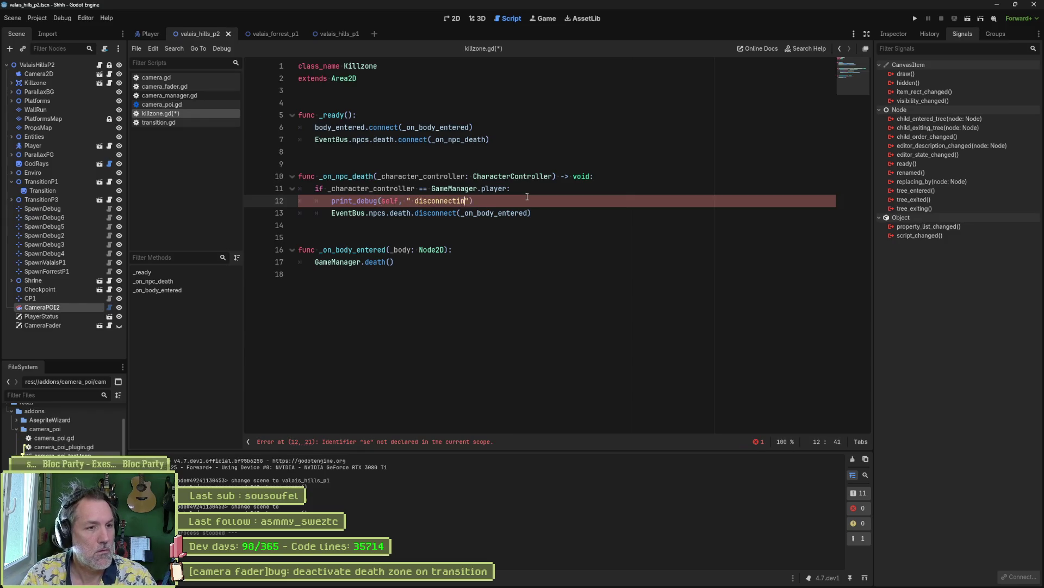
text(ath zone)
- Test-run the level, stop it, then select the _on_npc_death name on line 7
key(F6)
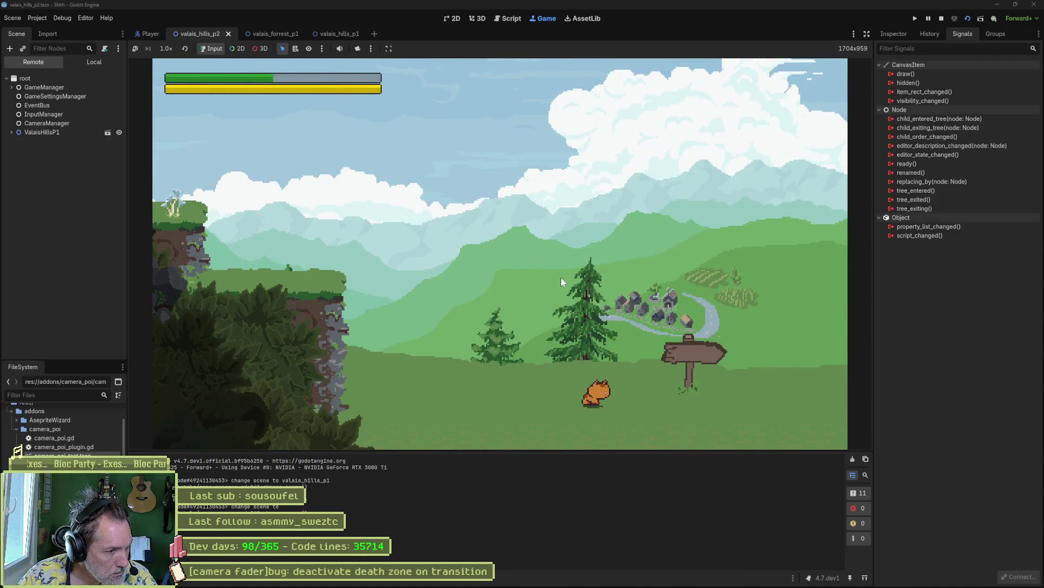
key(F8)
double_click(449, 139)
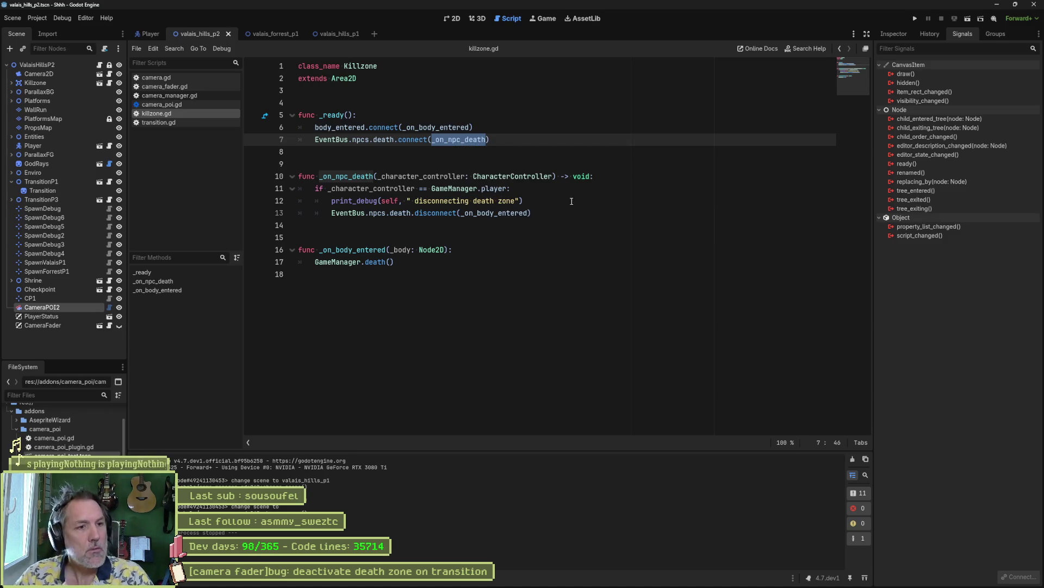
- Add a line 11 breakpoint, run until the debugger halts at line 7, then end debugging
click(252, 188)
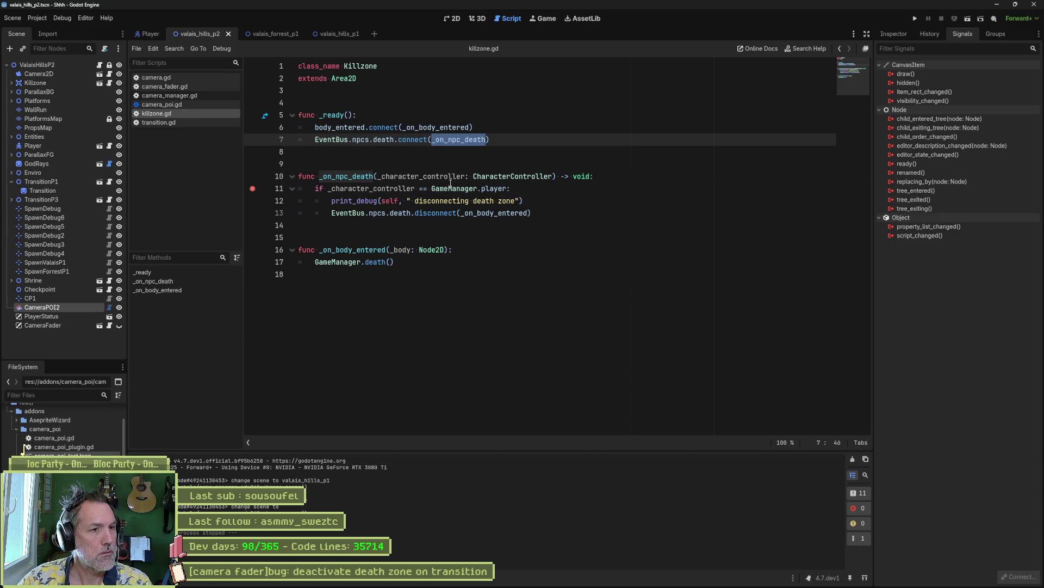
key(F5)
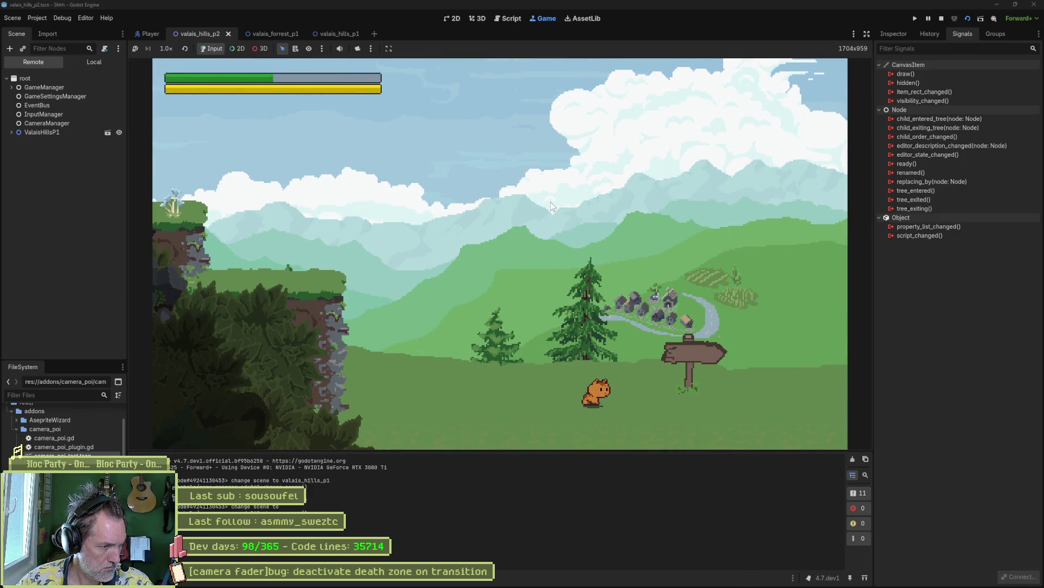
key(F8)
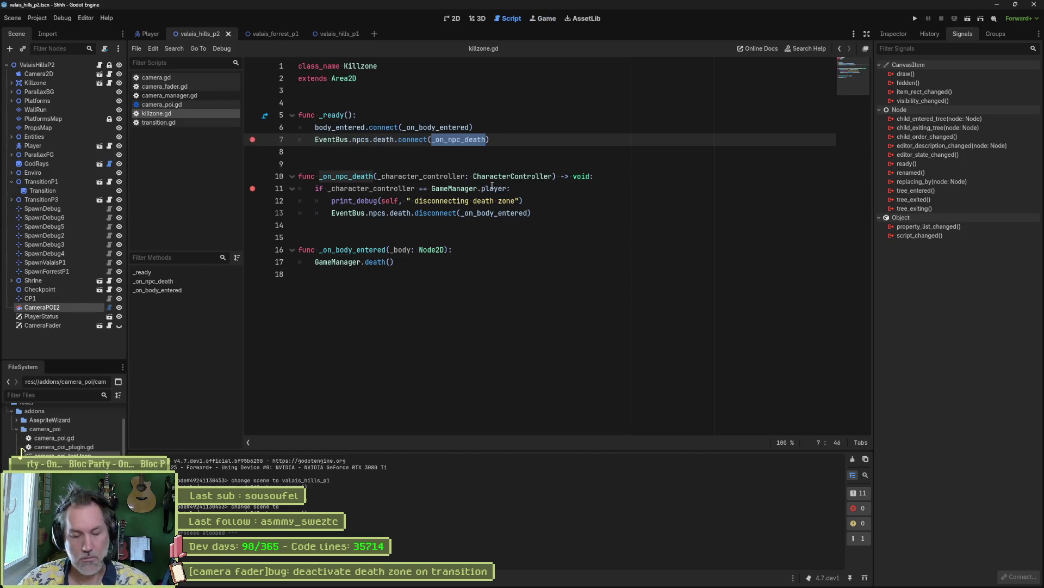
key(F6)
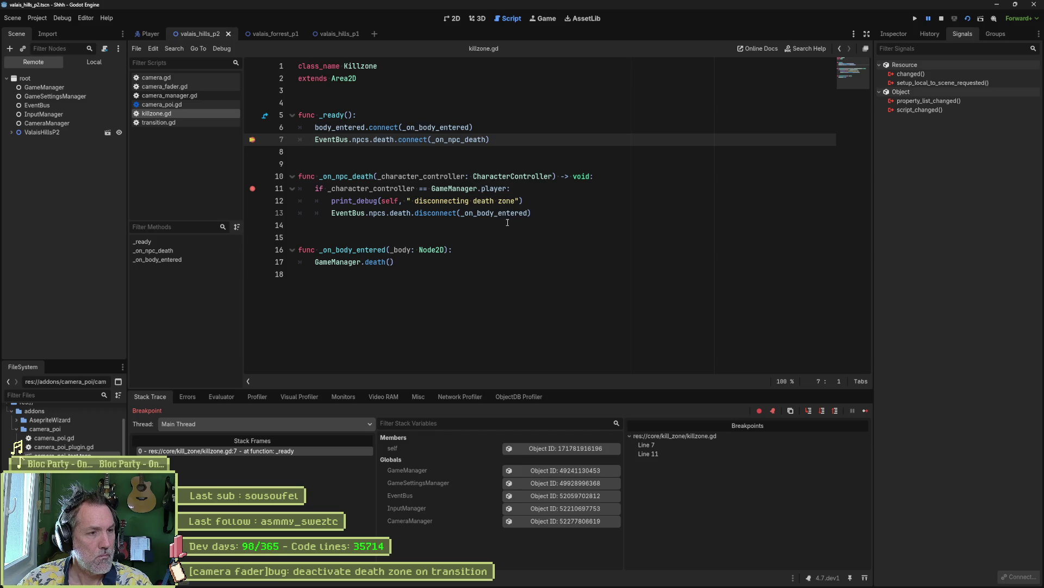
double_click(462, 140)
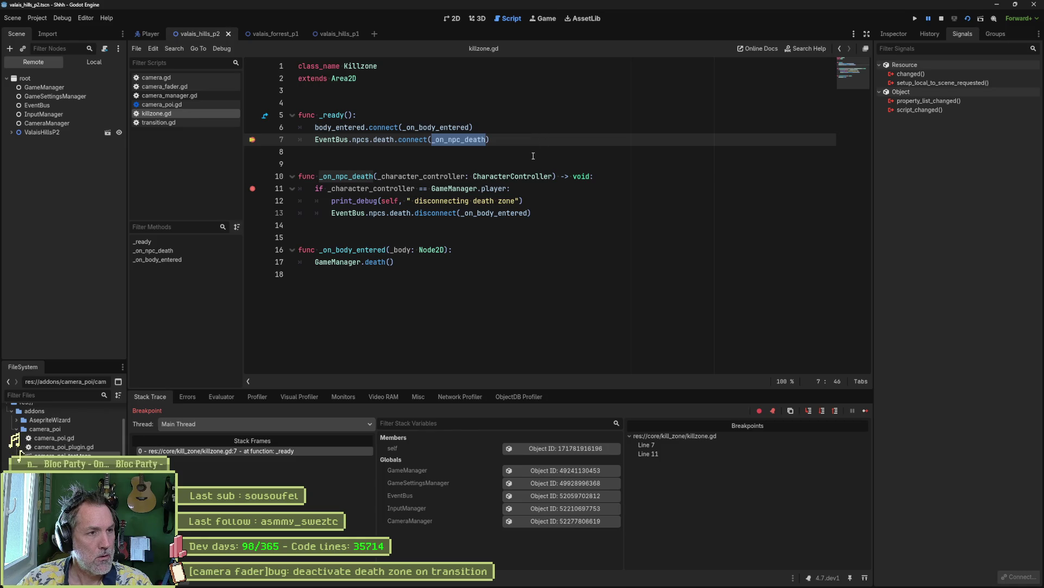
key(F8)
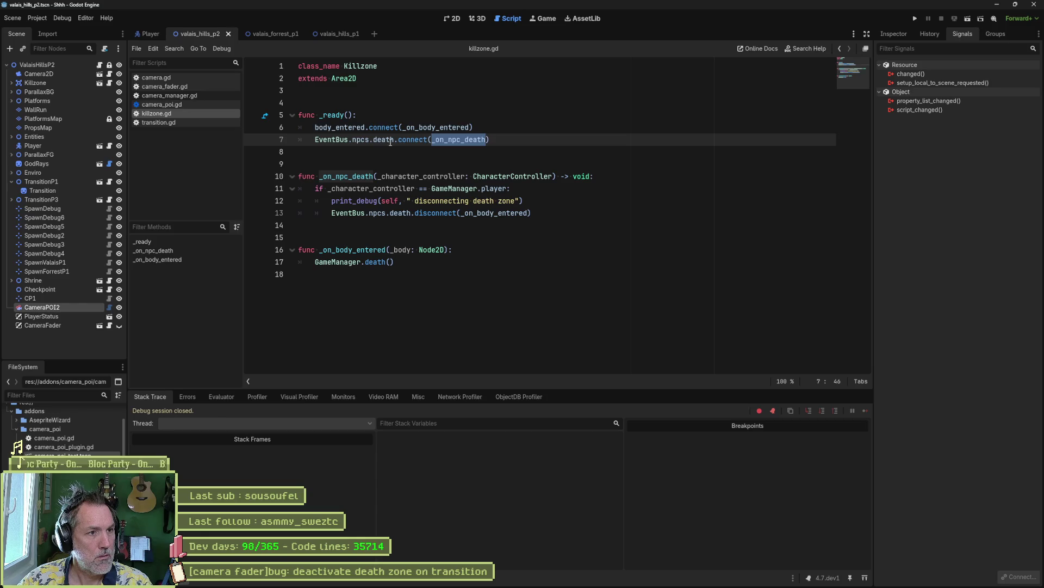
- Search all files for EventBus.npcs.death, review its 6 matches in 4 files, then open the Player scene
drag(316, 140, 394, 141)
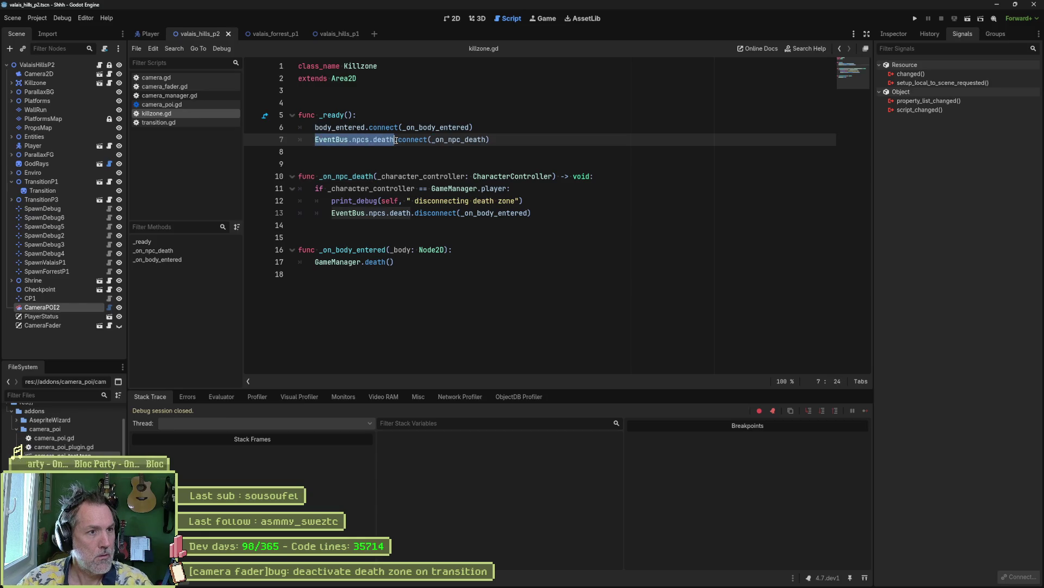
key(ctrl+shift+f)
click(530, 335)
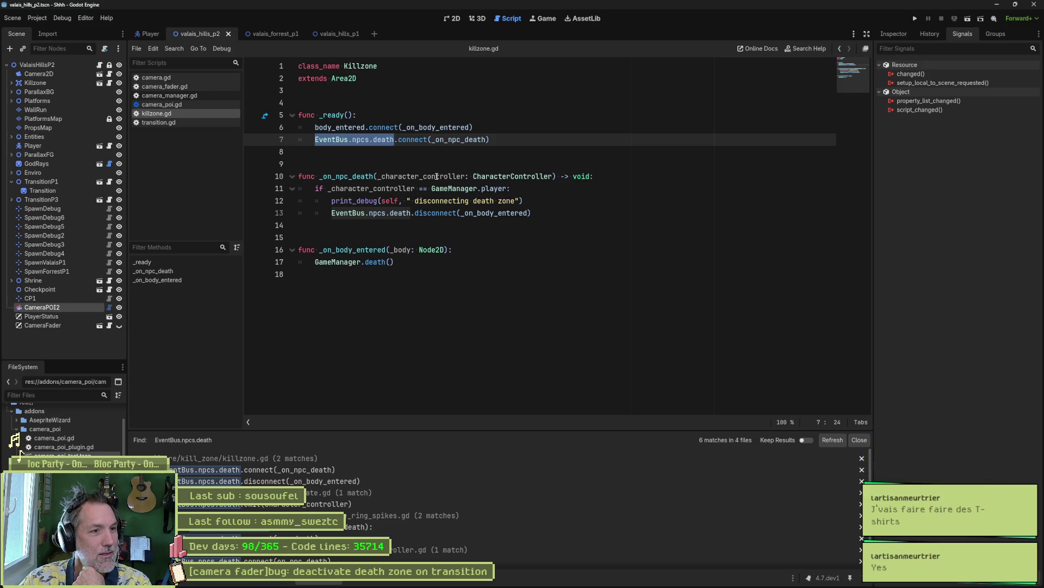
key(ctrl+shift+f)
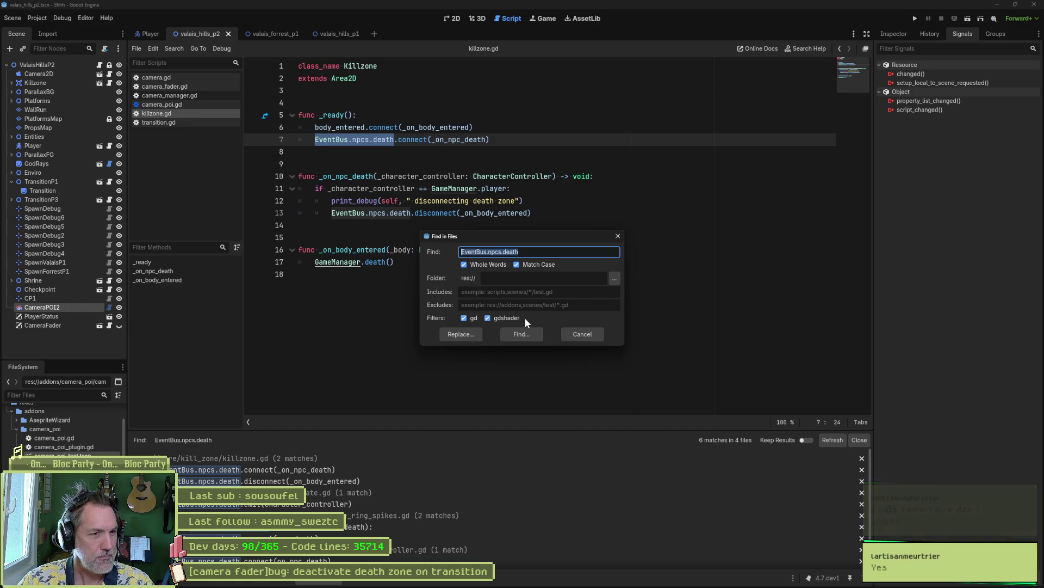
click(523, 332)
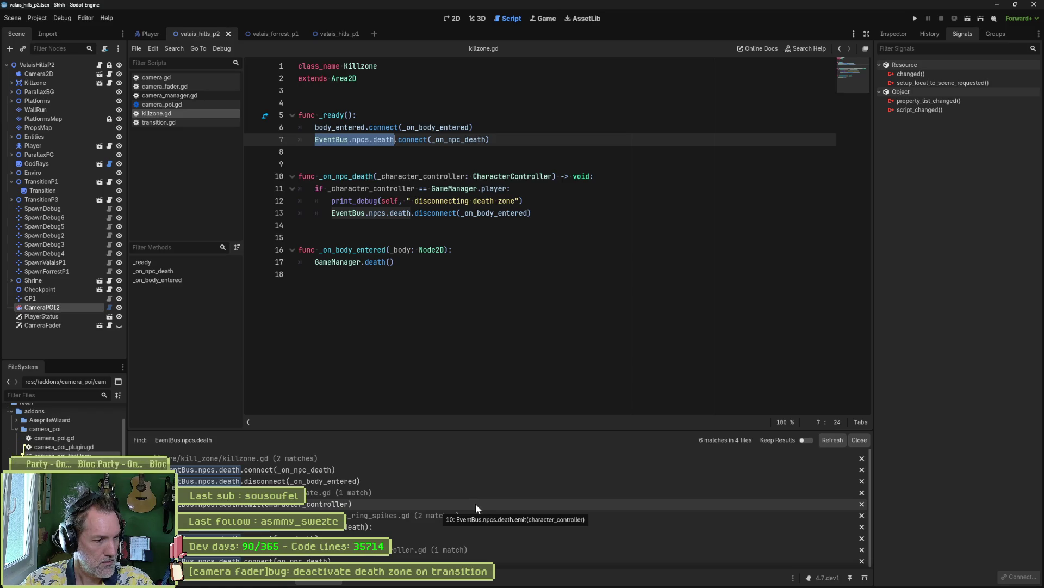
click(401, 139)
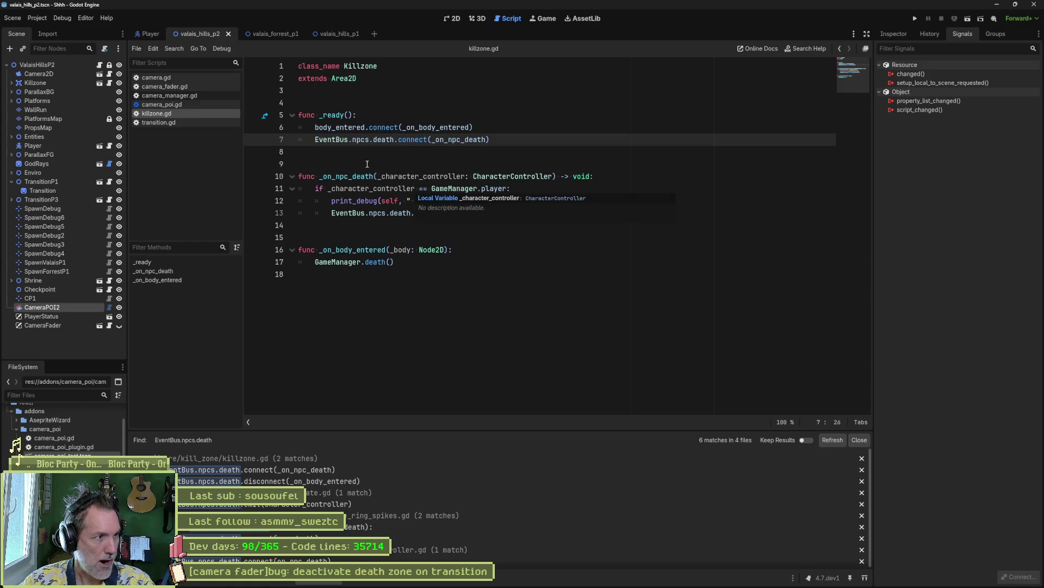
click(145, 35)
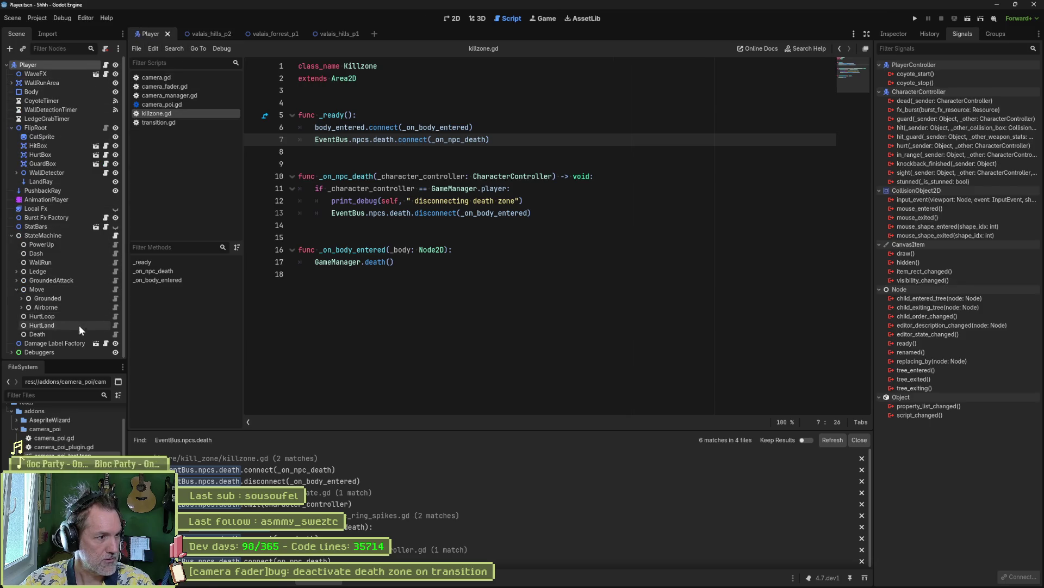
- Add EventBus.npcs.death.emit(character_controller) after line 8 of player_death_state.gd, save, and run the scene
click(115, 334)
double_click(355, 79)
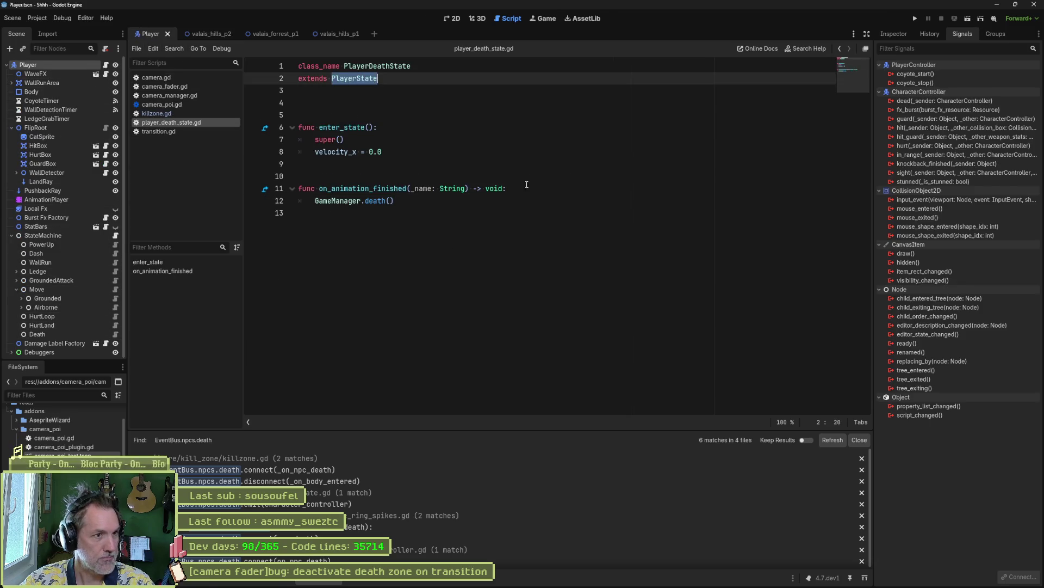
click(393, 152)
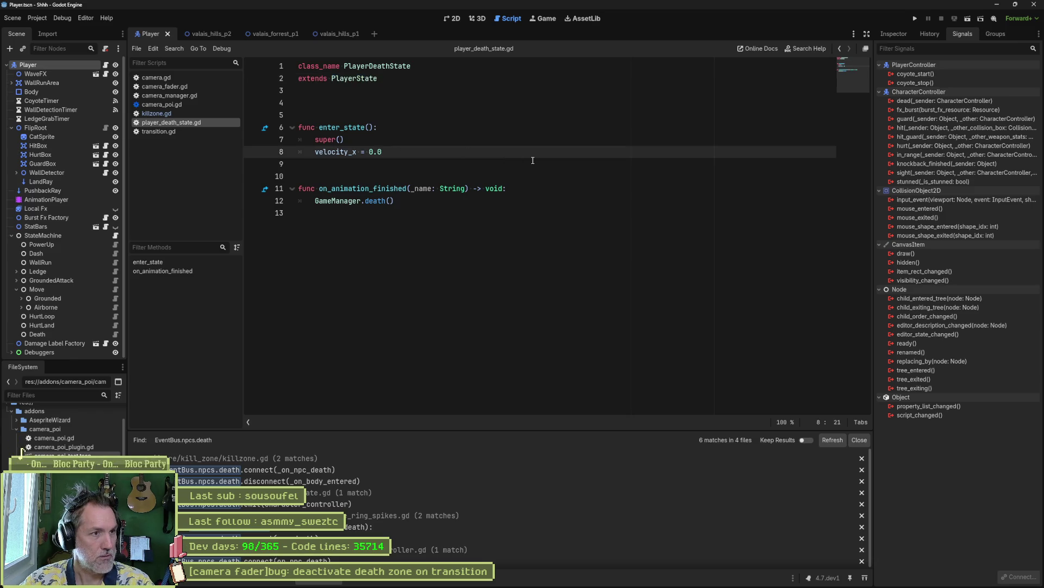
key(Return)
text(Event)
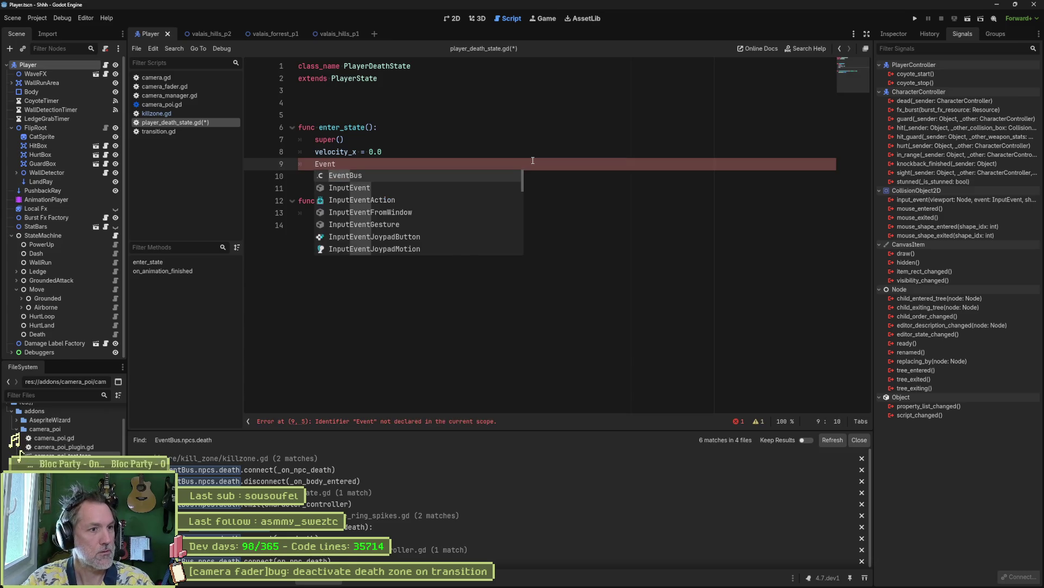
text(Bus.npcs.de)
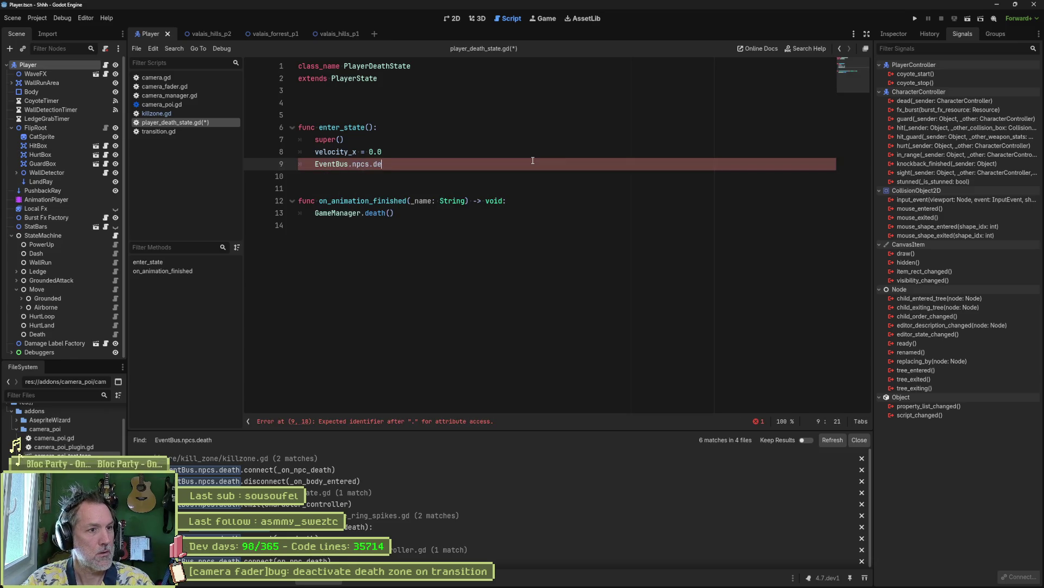
text(ath.em)
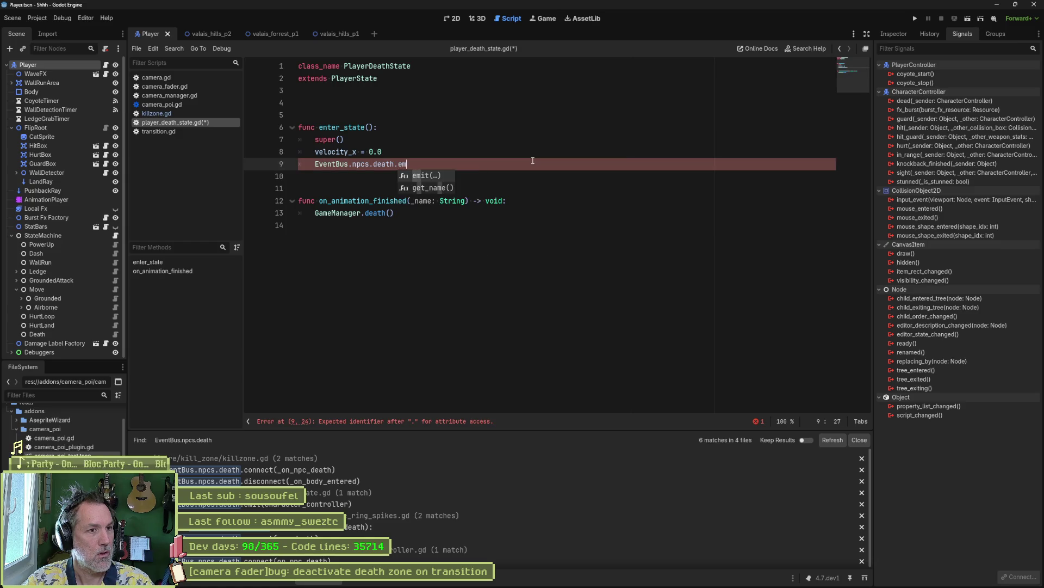
text(it(char)
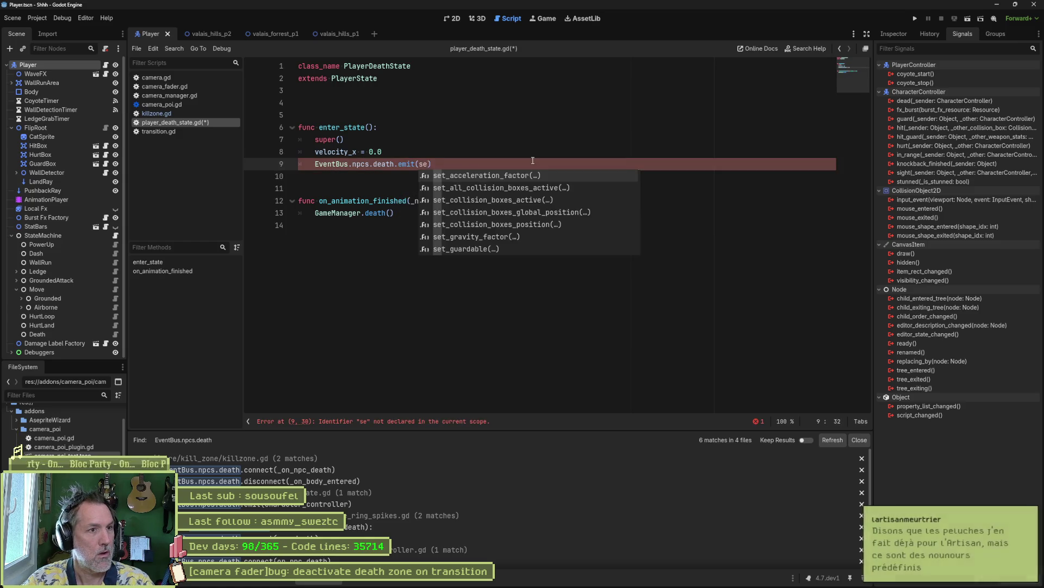
key(Return)
key(ctrl+s)
key(F6)
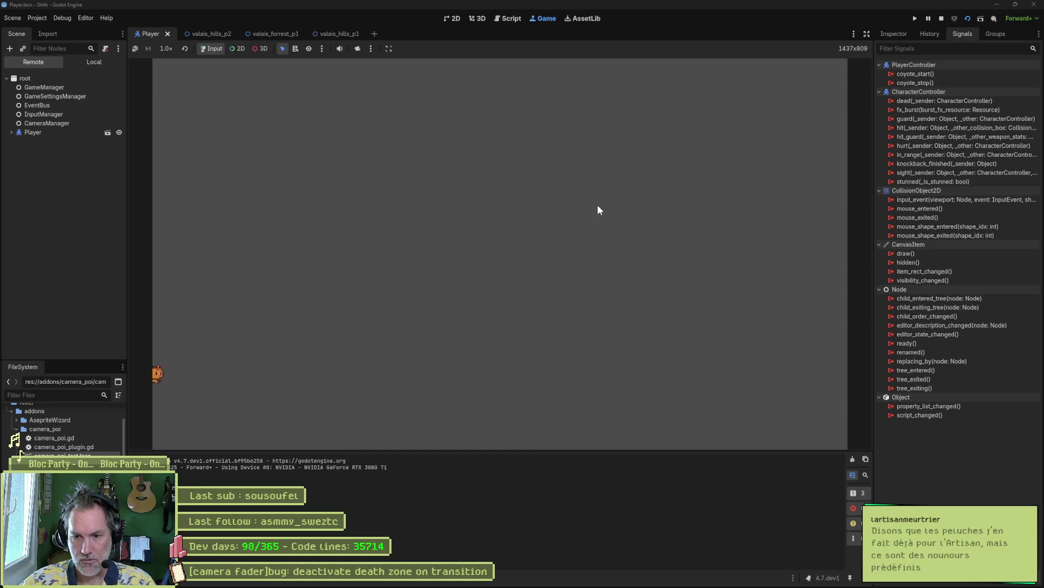
- Stop the game, then run and stop the valais_hills_p2 level scene
key(F8)
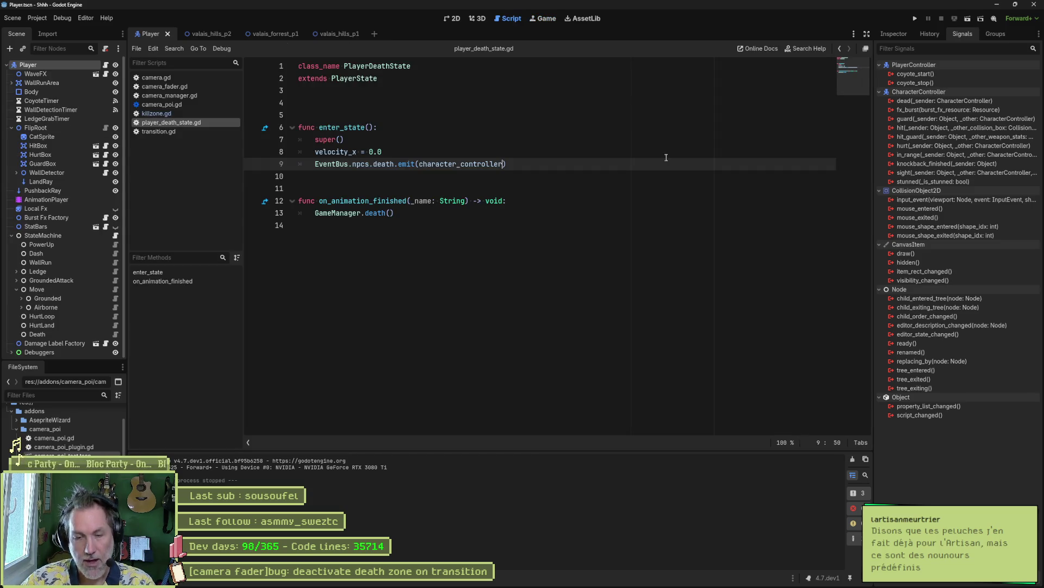
click(216, 35)
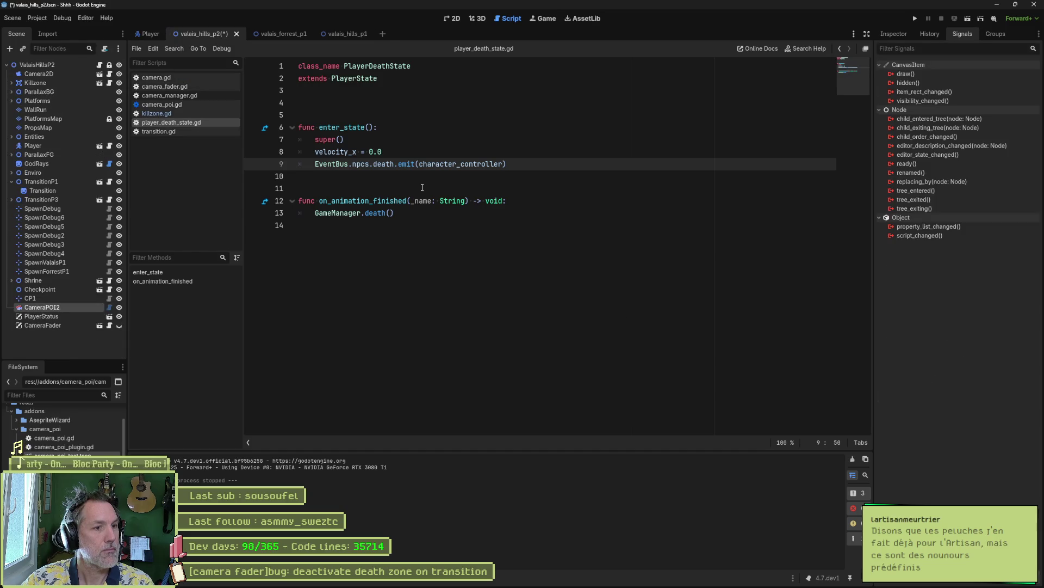
key(F6)
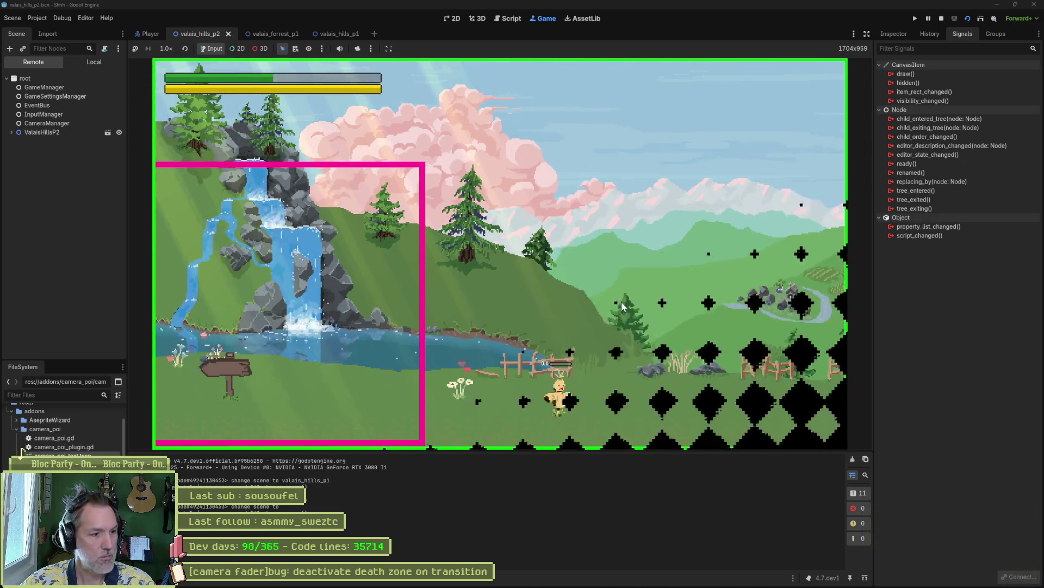
key(F8)
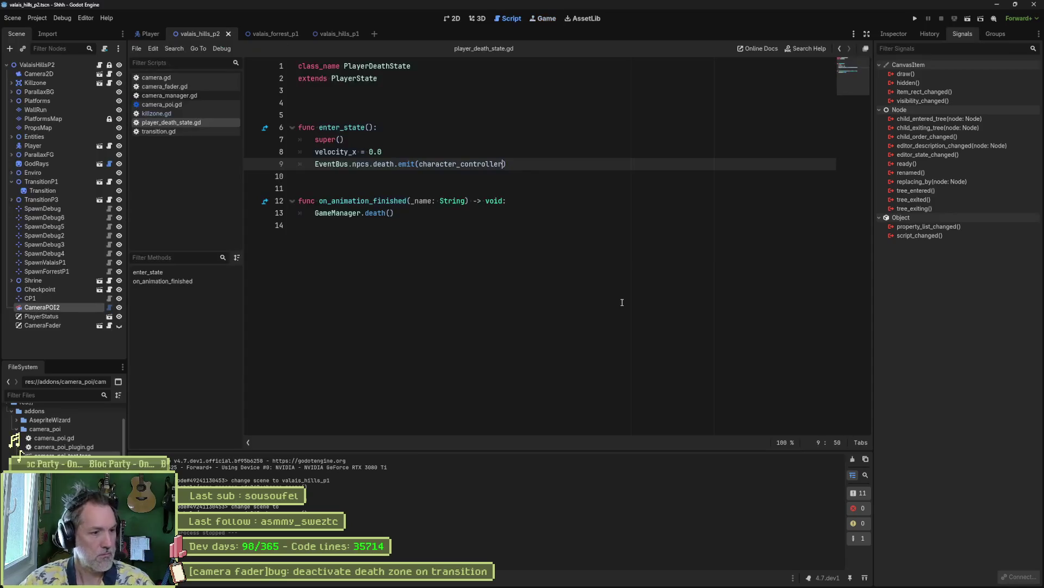
- Breakpoint the line 9 death emit, rerun, walk the cat left into the transition, then stop
click(260, 165)
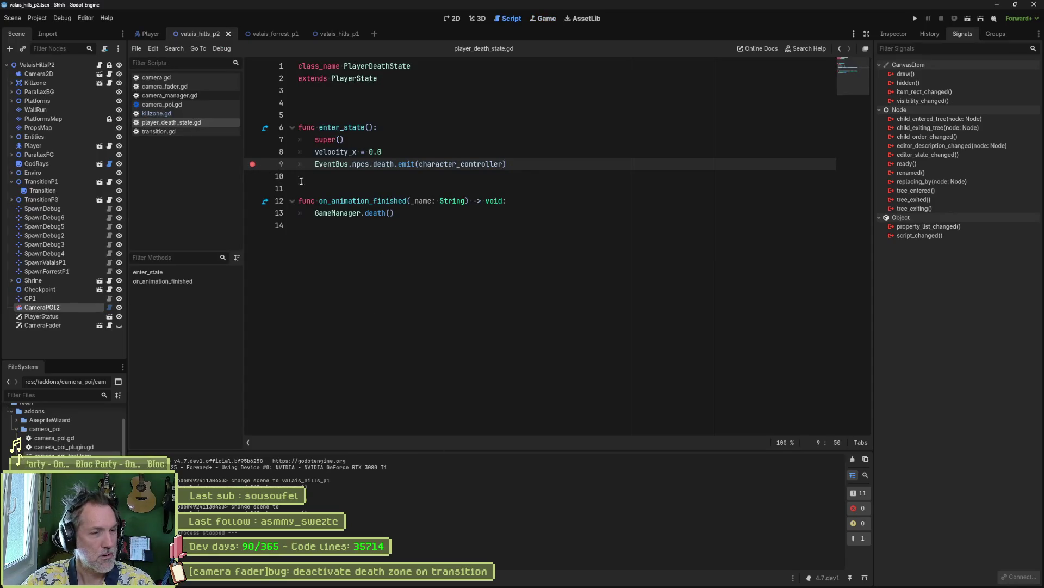
key(F5)
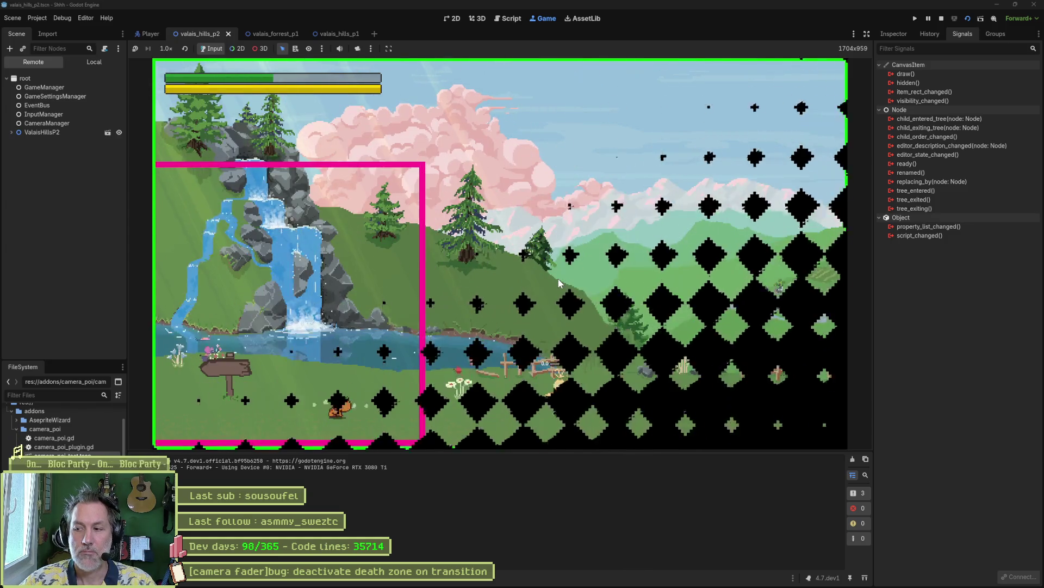
key(Left)
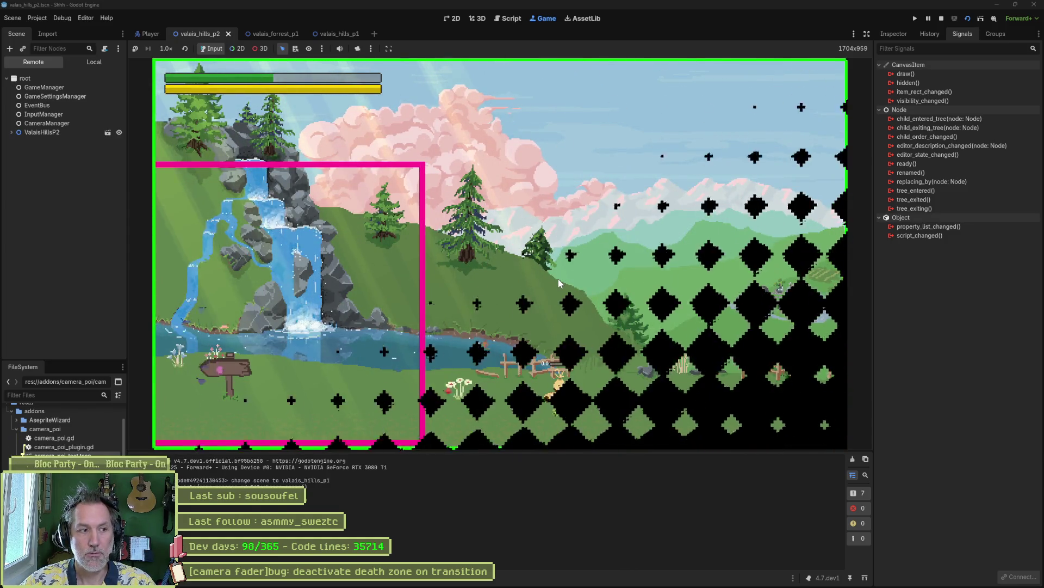
key(F8)
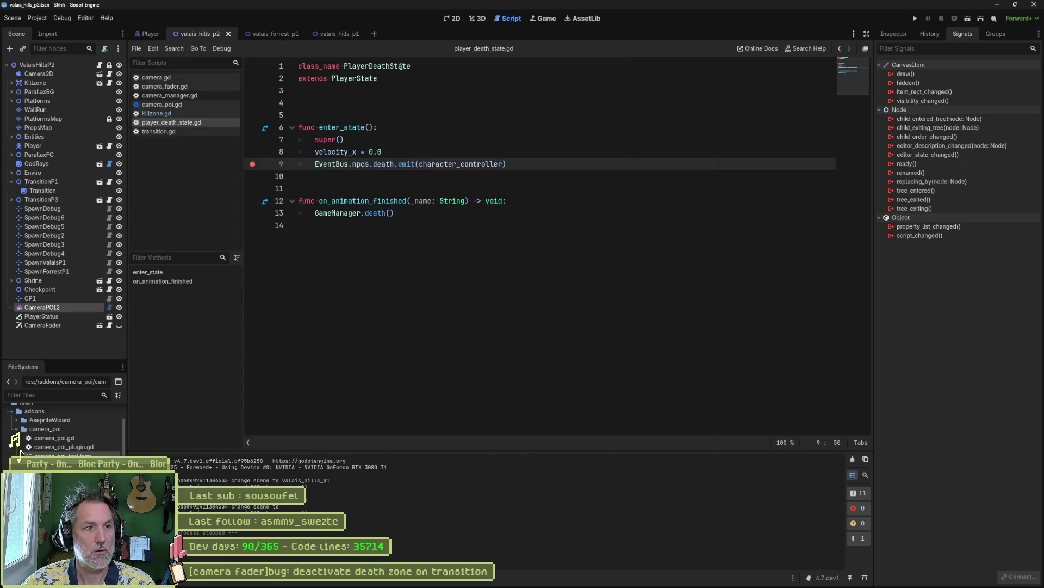
- Clear the line 9 breakpoint, delete the EventBus death emit line, and save the script
mouse_move(484, 163)
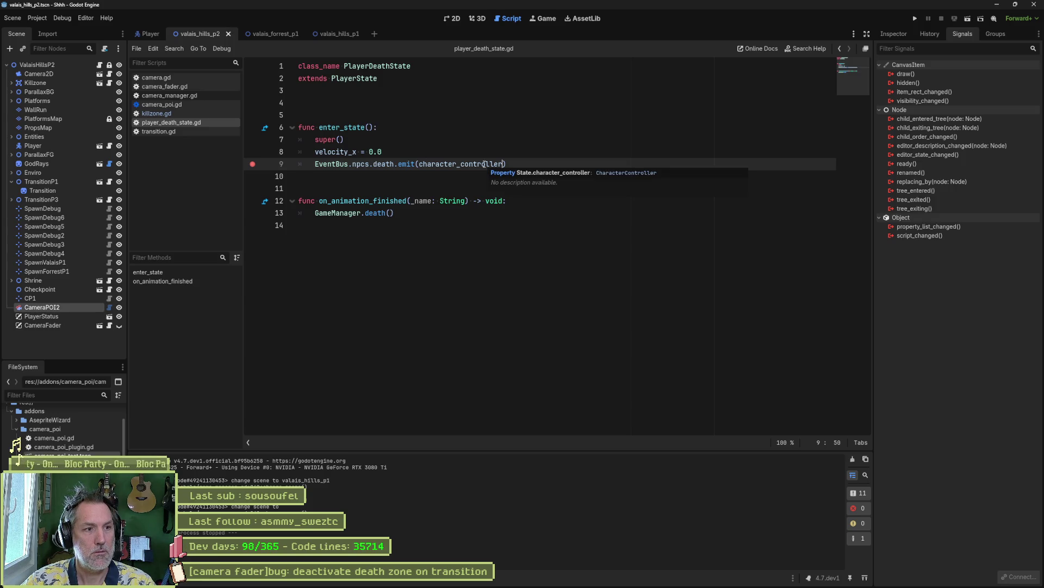
click(253, 163)
key(ctrl+shift+k)
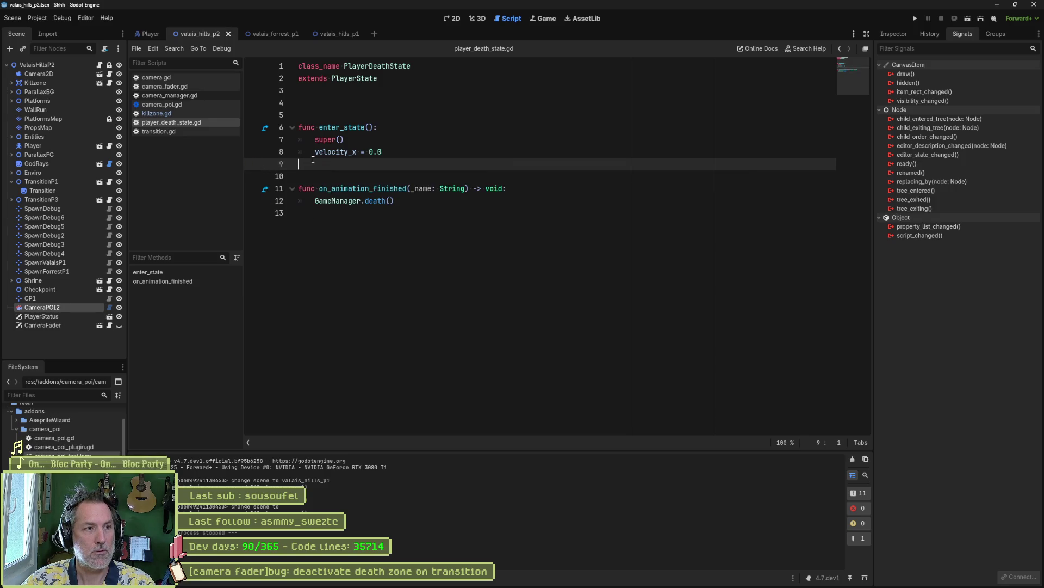
key(ctrl+s)
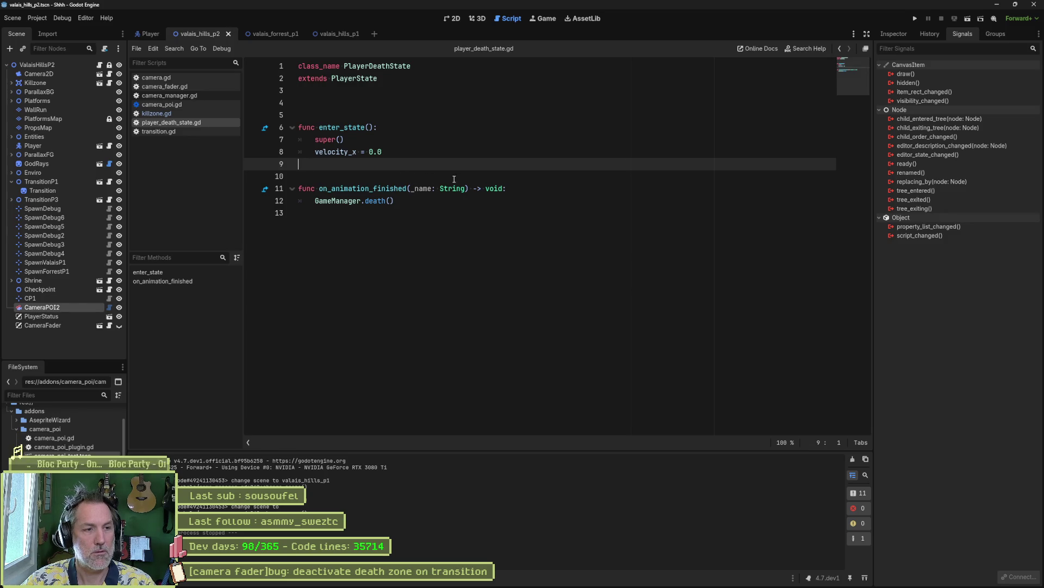
- Look over the GameManager.death() line, then return to the 2D view of valais_hills_p2
click(544, 188)
drag(571, 201, 572, 189)
click(443, 154)
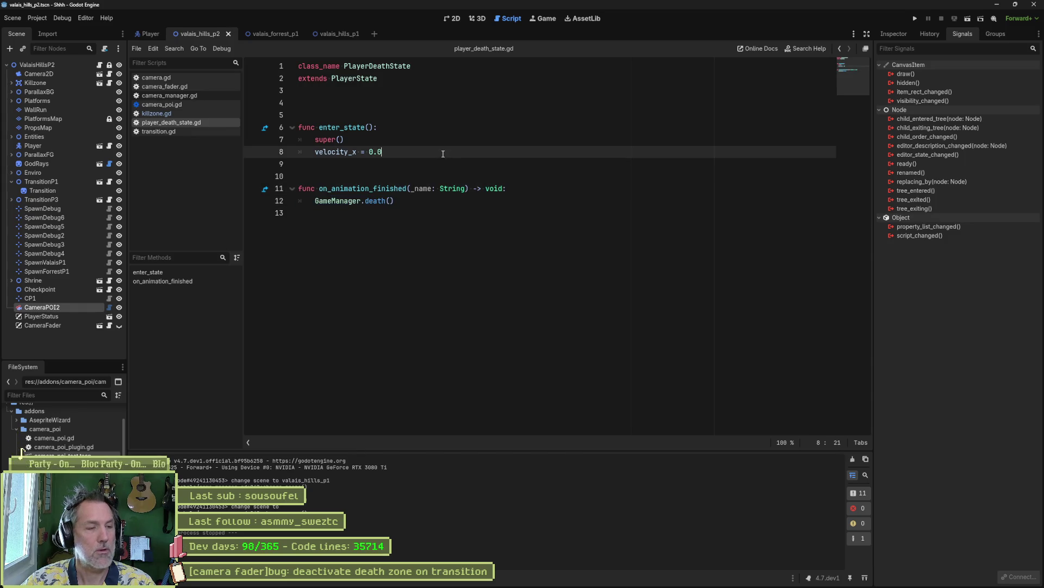
click(451, 19)
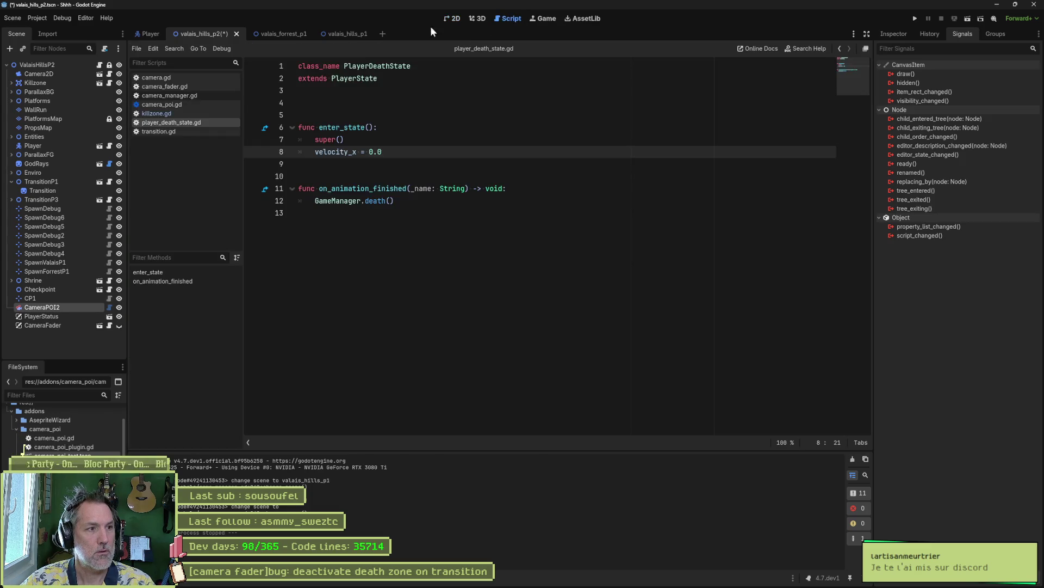
- Open transition.gd and start a new "EventBus." line at the top of on_body_entered
click(509, 19)
click(175, 131)
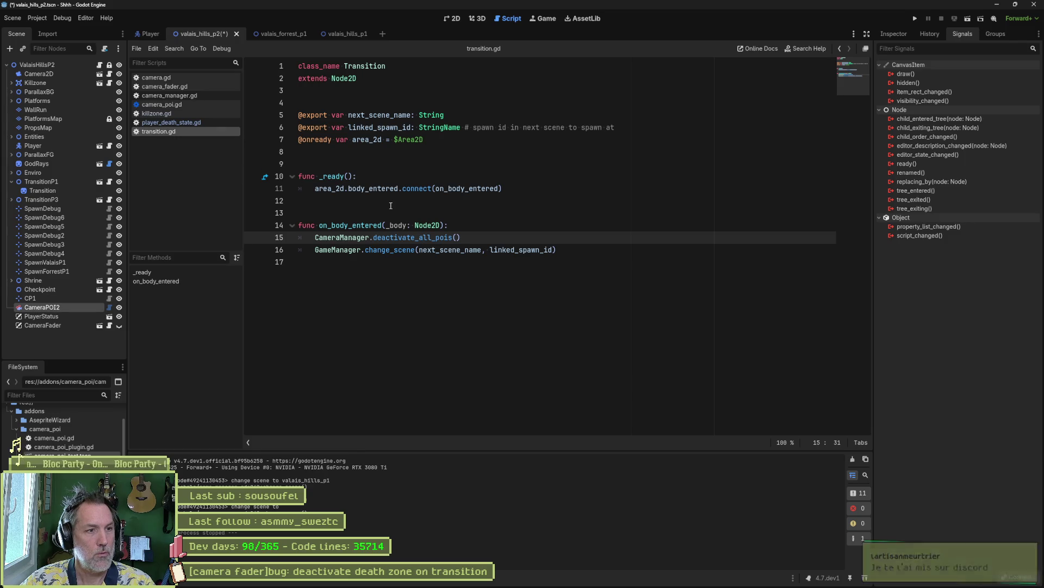
click(456, 224)
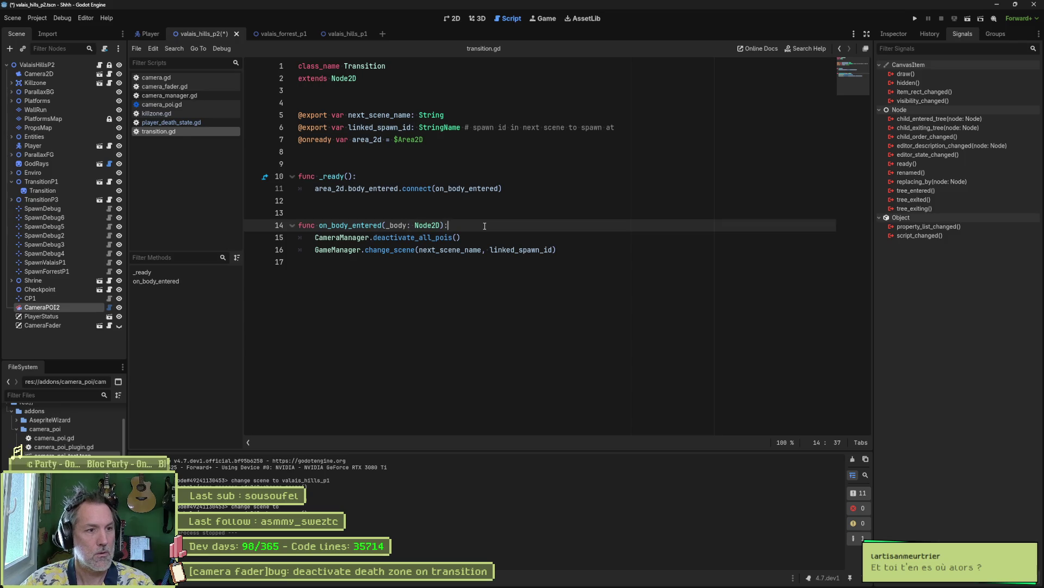
key(Return)
text(event)
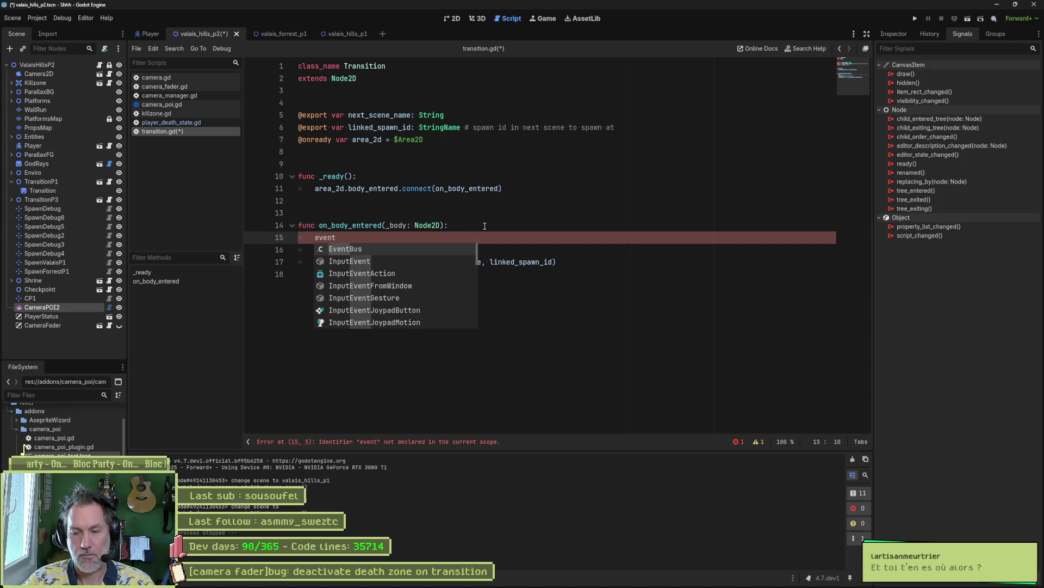
key(Return)
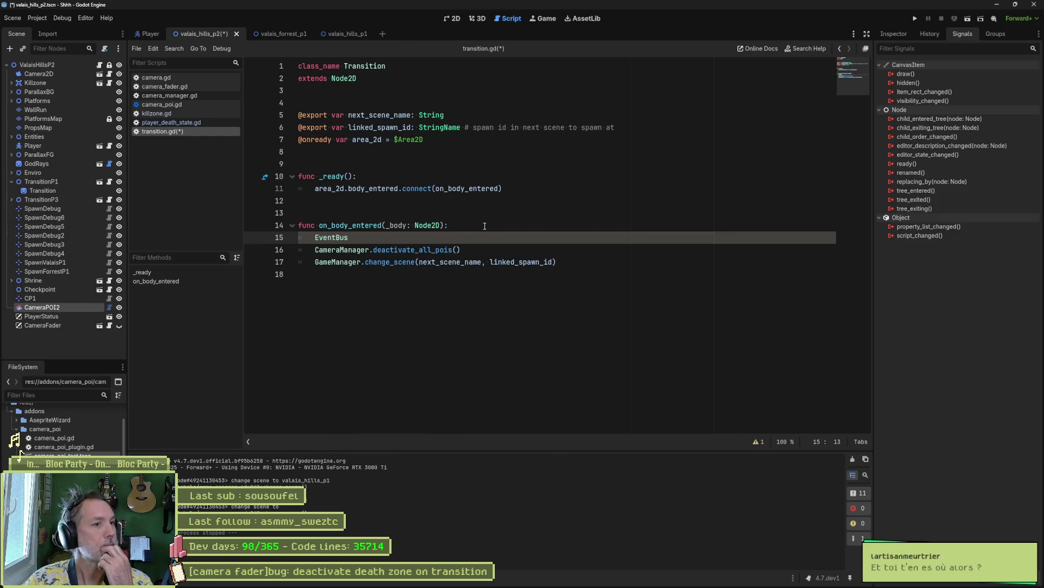
text(.)
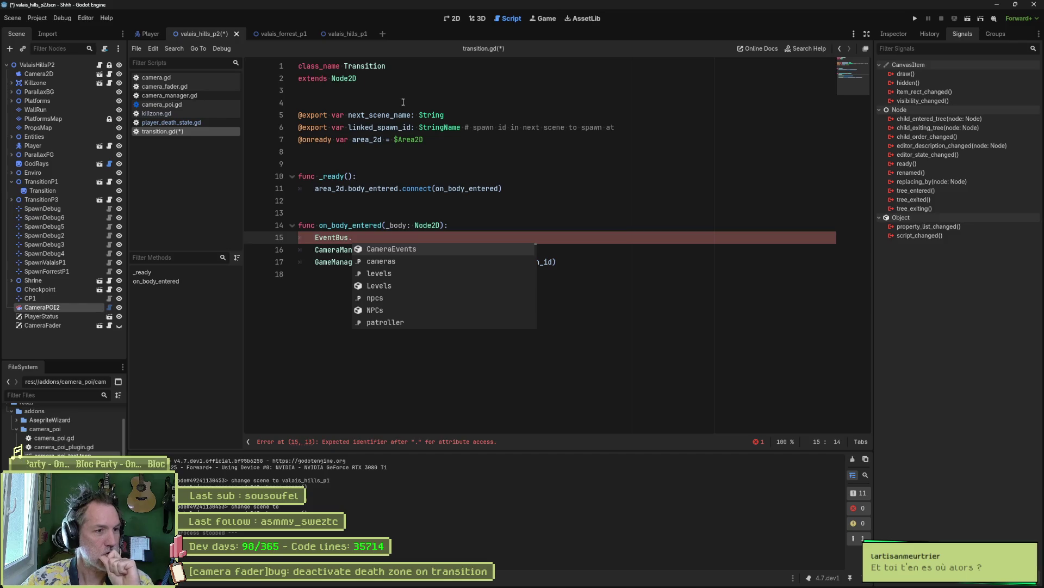
- Briefly look over the Asana project board, then return to Godot
mouse_move(432, 114)
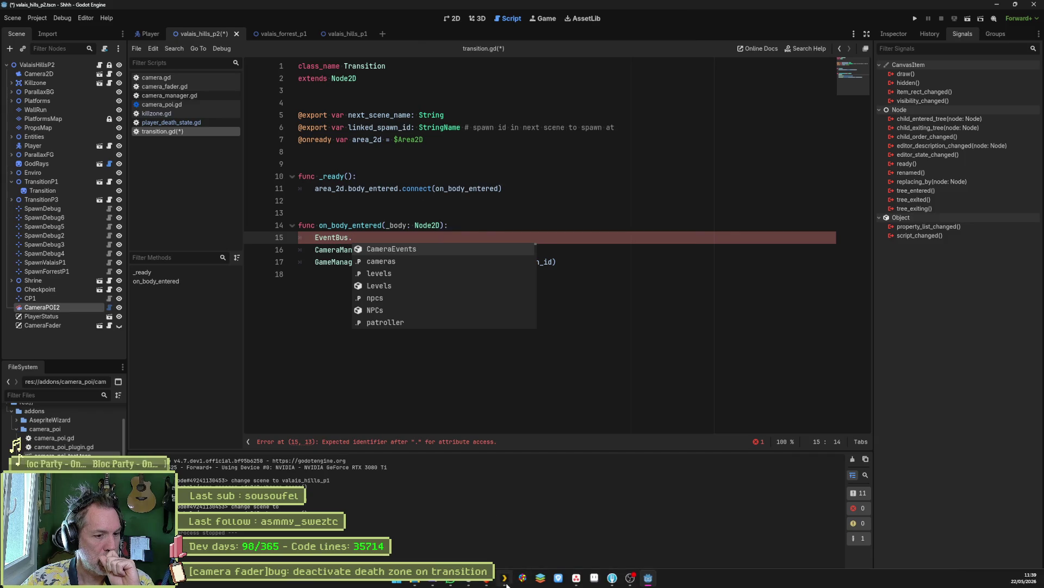
click(579, 581)
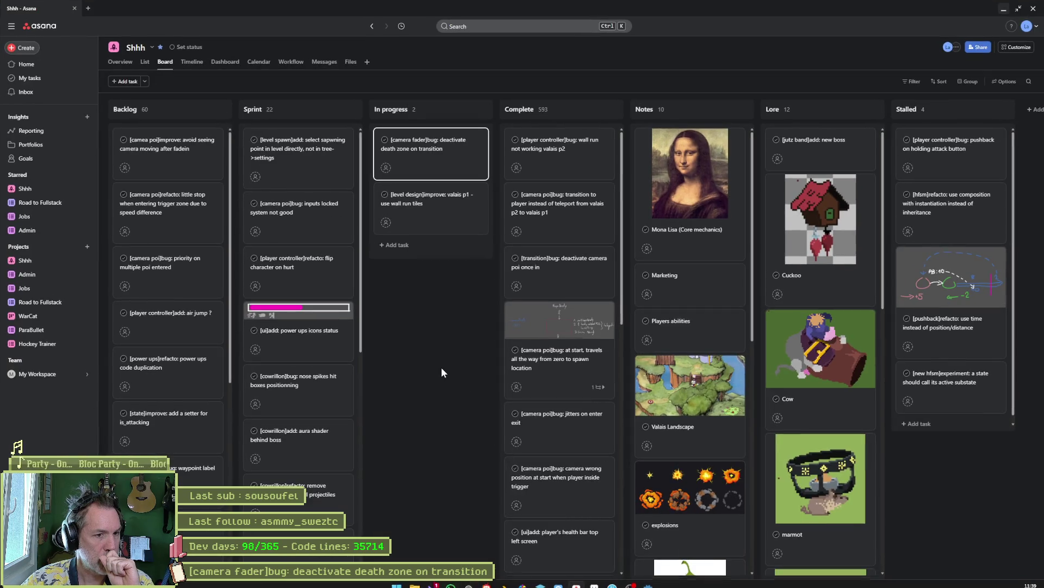
scroll(544, 370, down, 2)
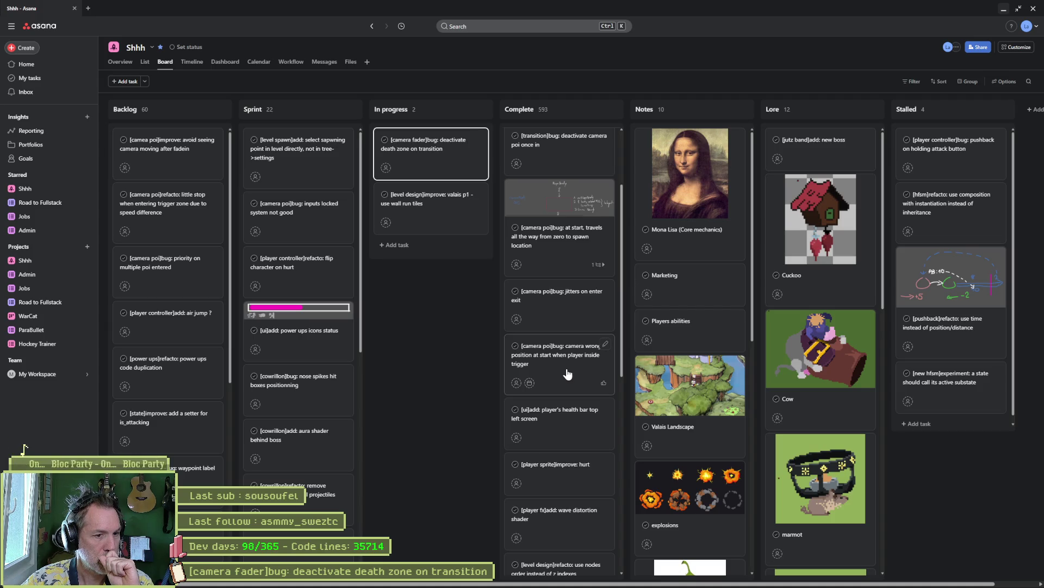
click(1004, 8)
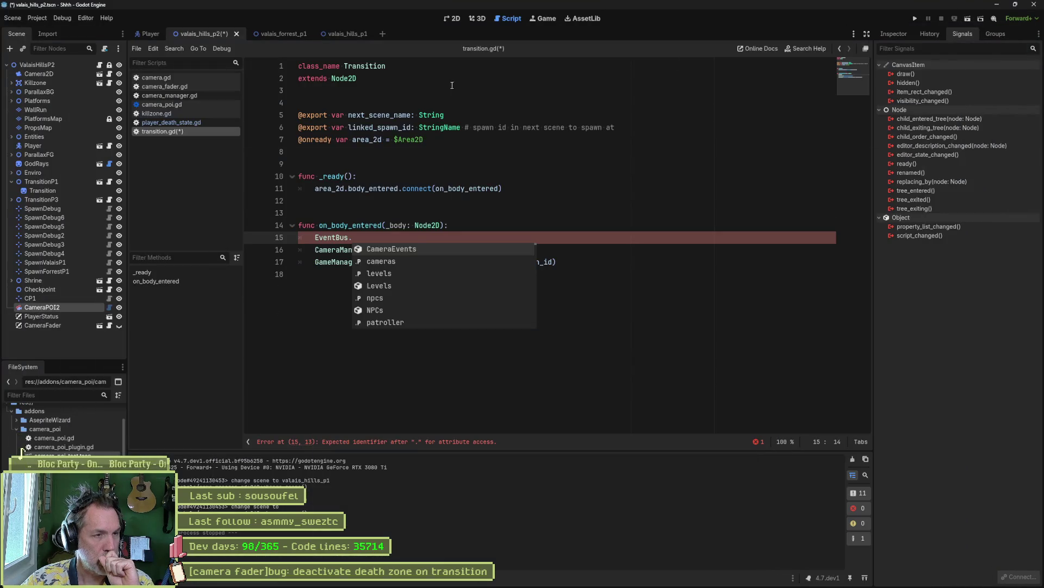
- Inspect the CameraPOI2 node's properties in the 2D level view, then return to transition.gd
click(458, 20)
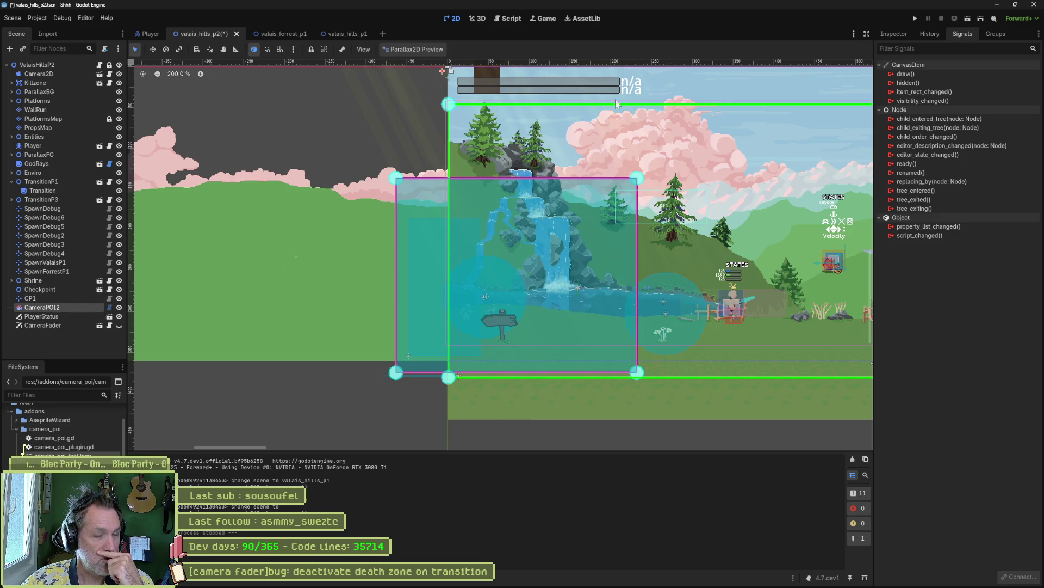
click(893, 34)
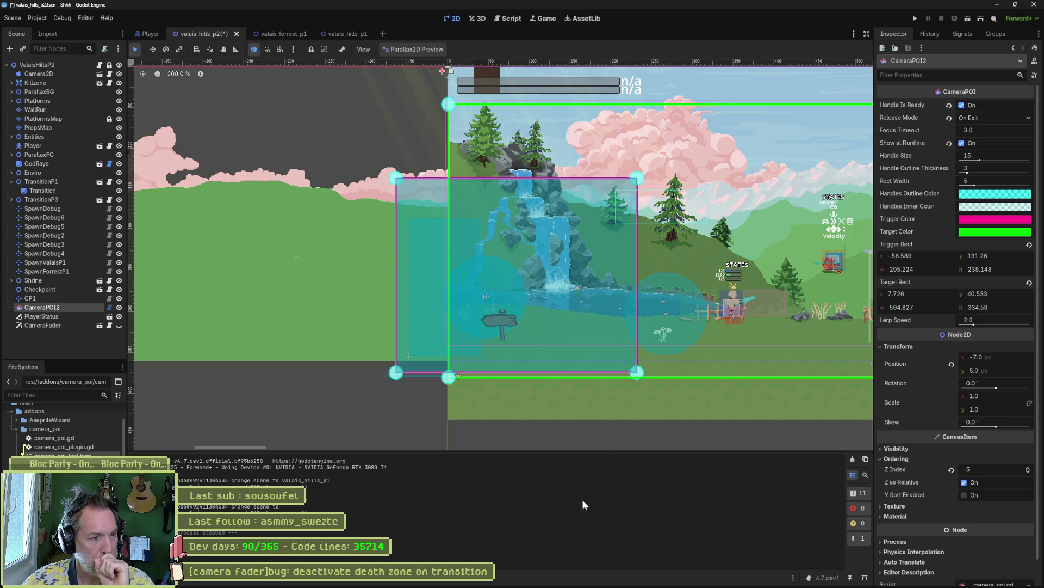
mouse_move(577, 584)
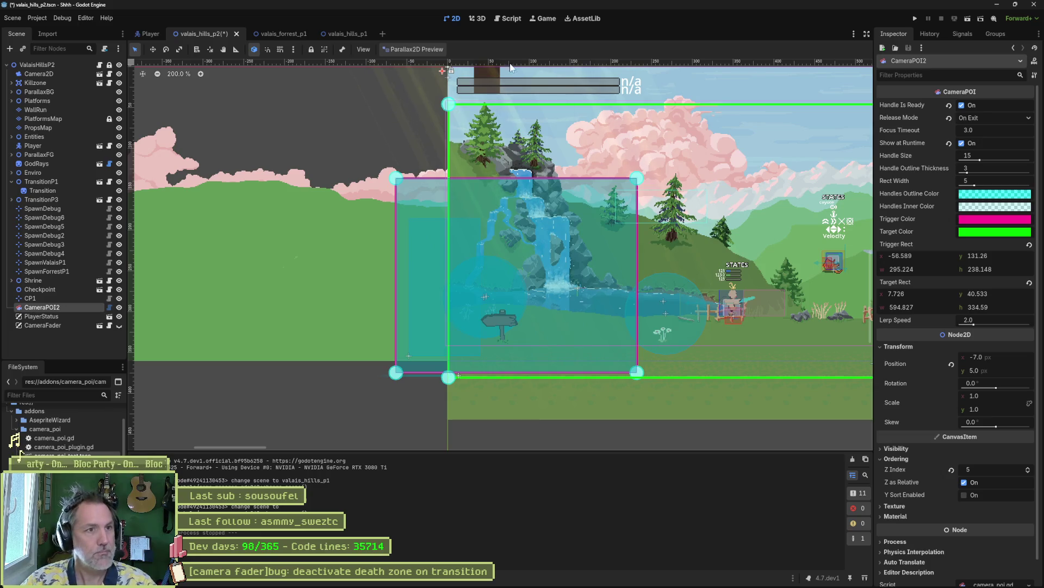
click(509, 18)
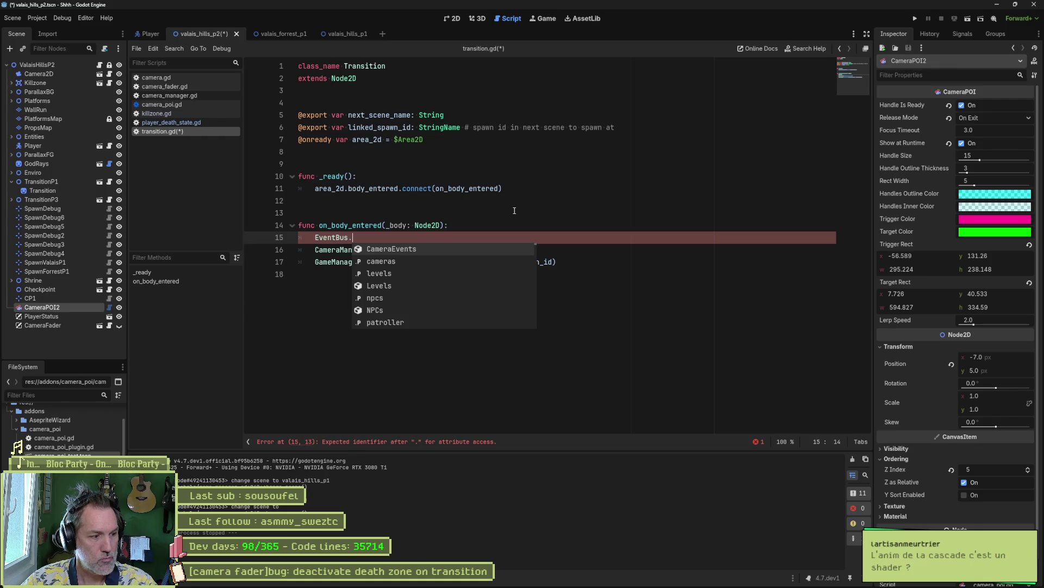
- Jump to event_bus.gd and duplicate the player_ready signal declaration in the Levels class
ctrl+click(333, 237)
click(339, 152)
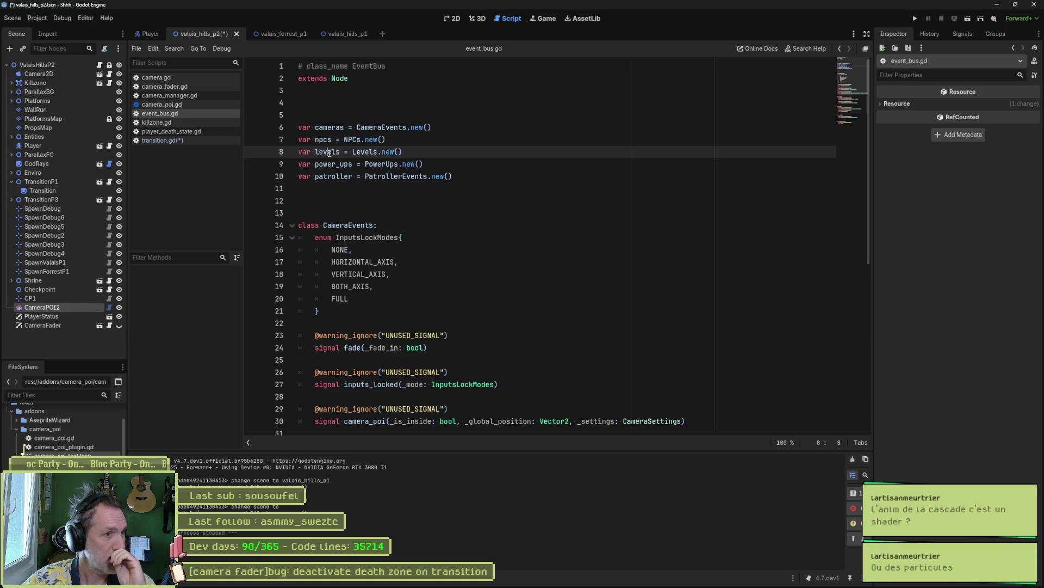
scroll(462, 284, down, 6)
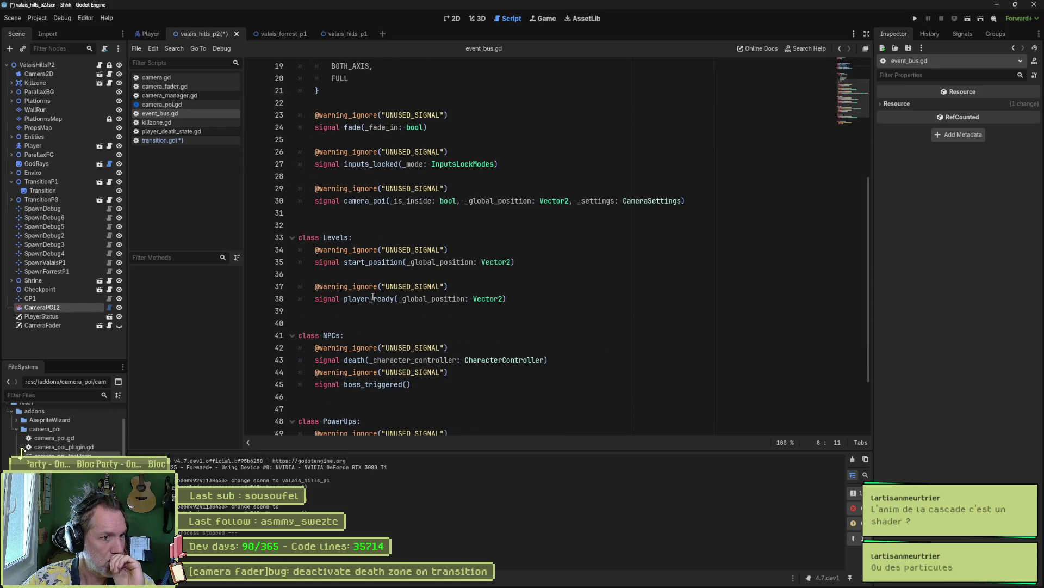
click(539, 297)
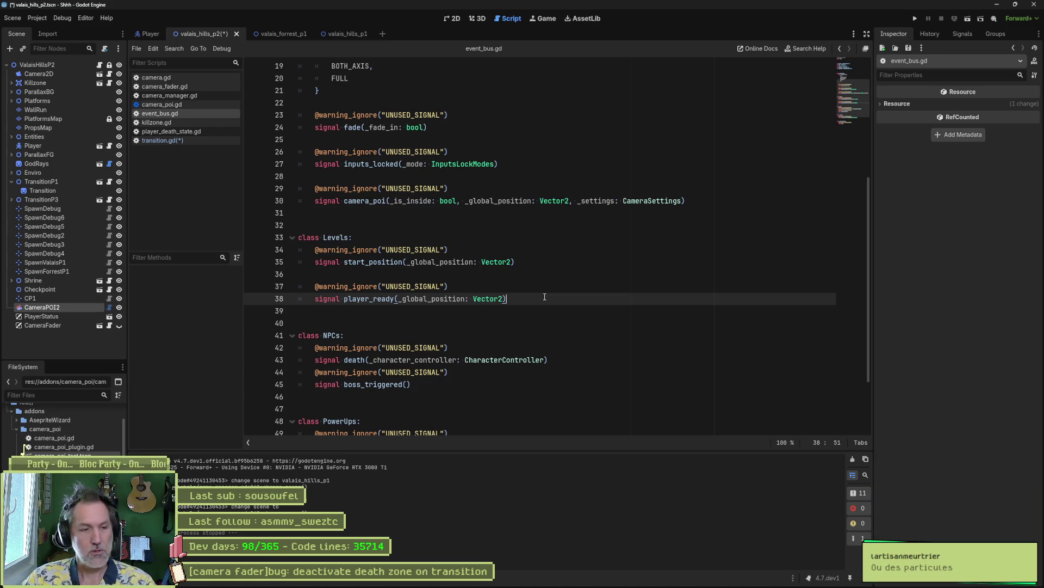
key(shift+Up)
key(shift+Up)
key(shift+Up)
key(ctrl+c)
key(End)
key(ctrl+v)
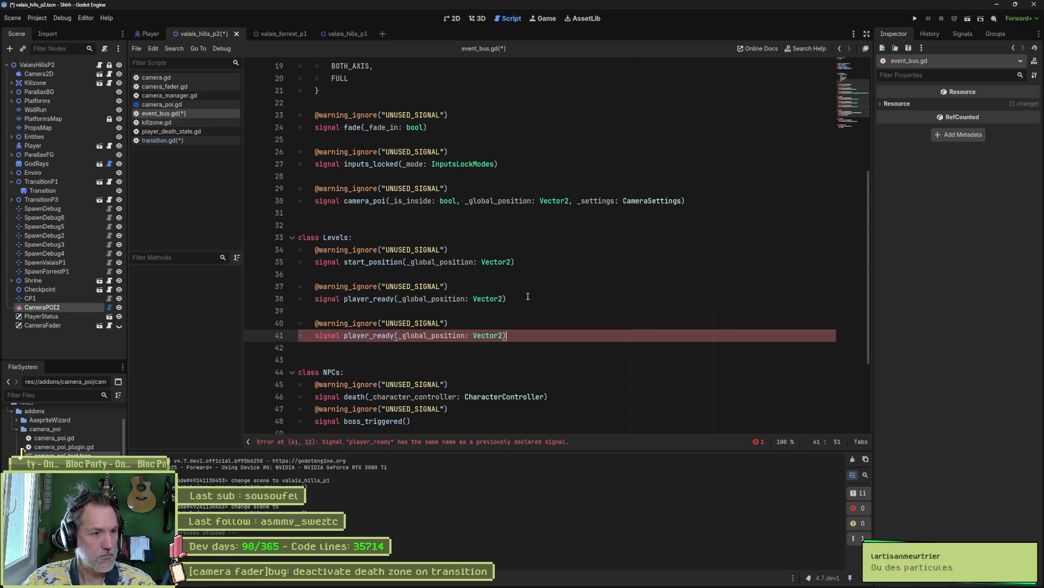
- Rename the copied signal to transition, remove its parameter, and save event_bus.gd
double_click(375, 336)
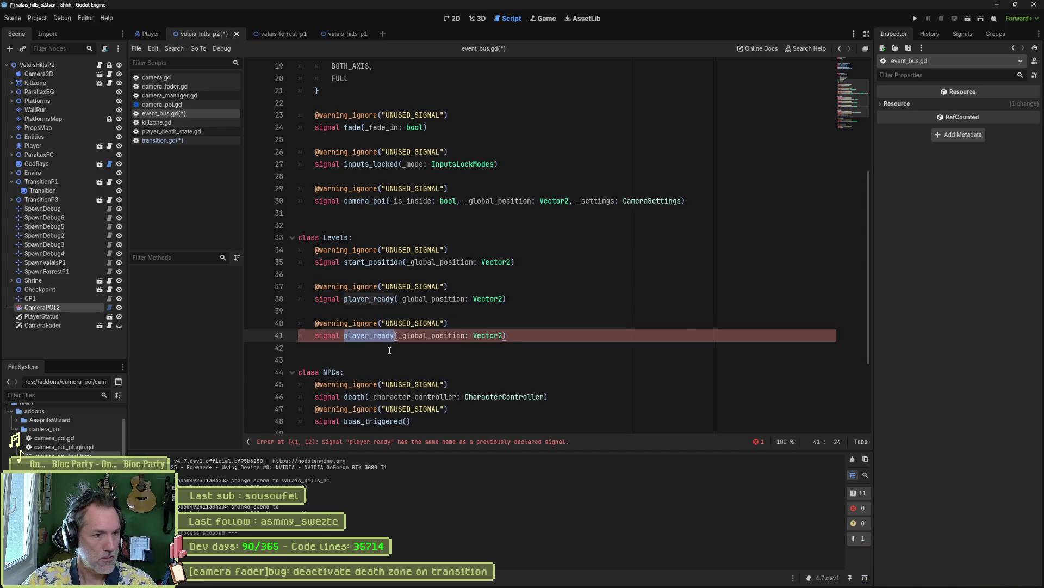
text(transition)
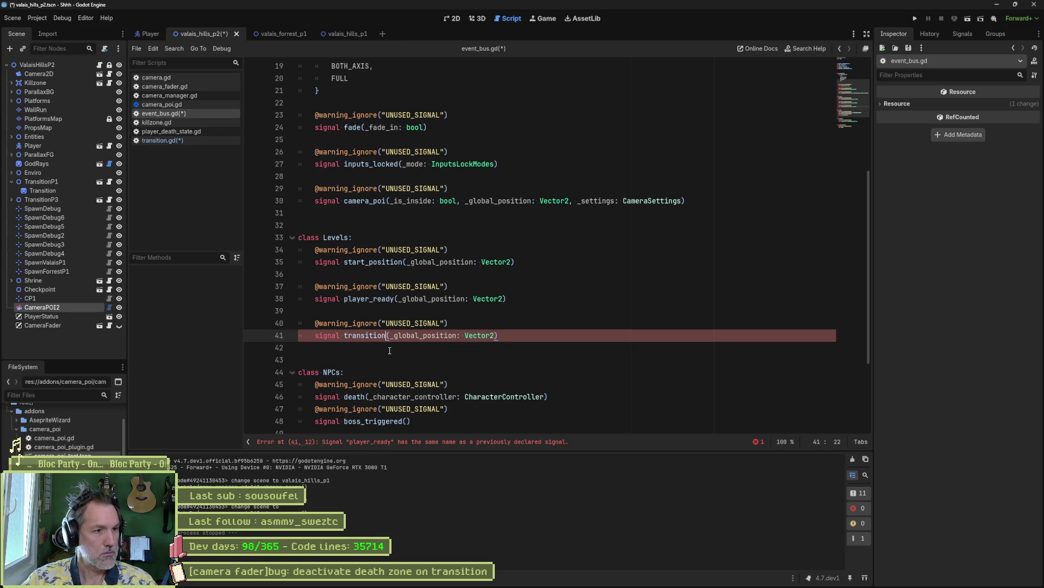
drag(390, 336, 494, 335)
key(BackSpace)
key(ctrl+s)
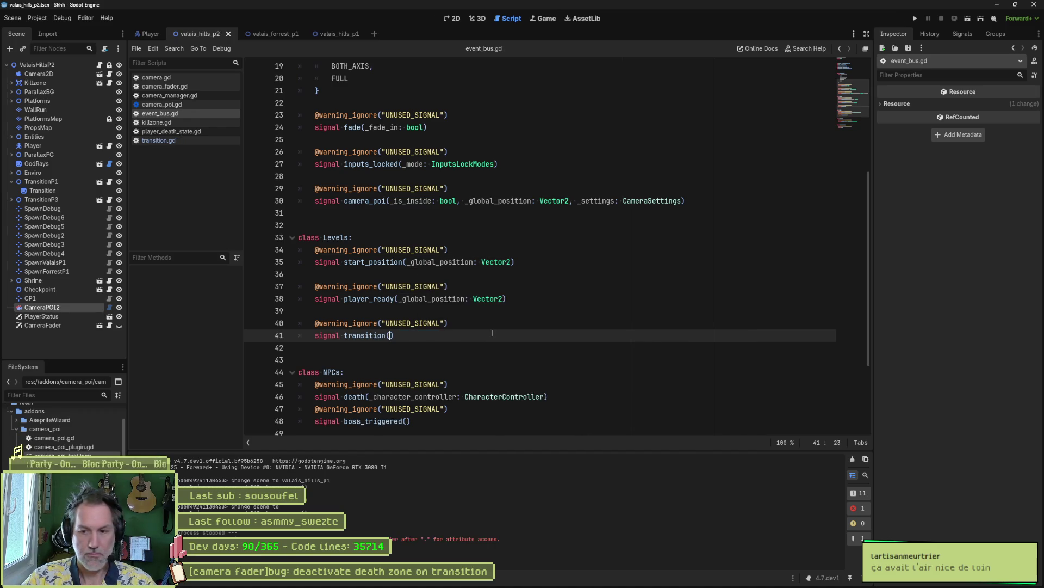
- Return to the valais_hills_p2 scene in 2D and save it
click(337, 34)
click(254, 37)
key(ctrl+shift+Tab)
click(449, 20)
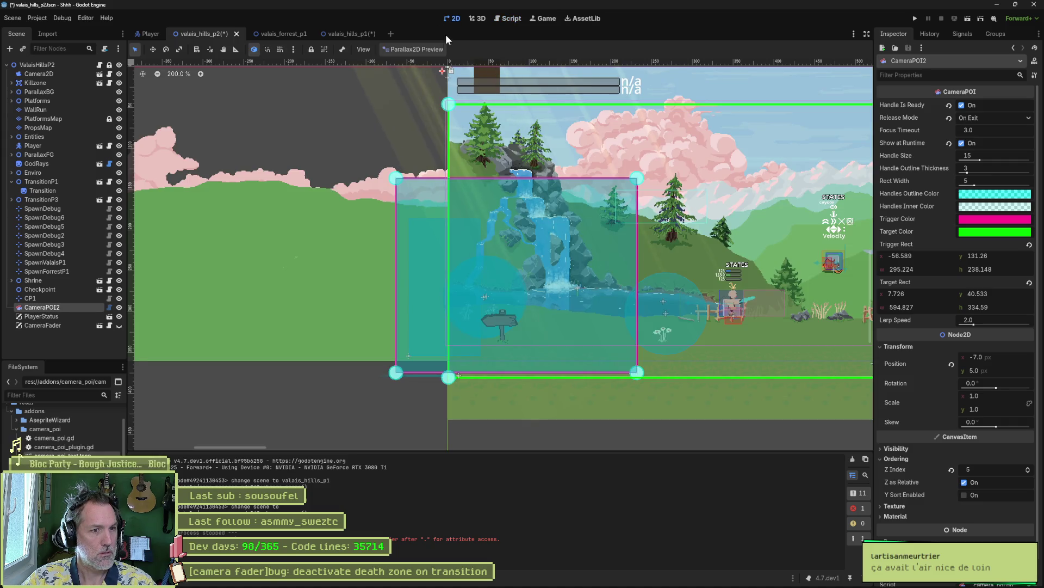
key(ctrl+s)
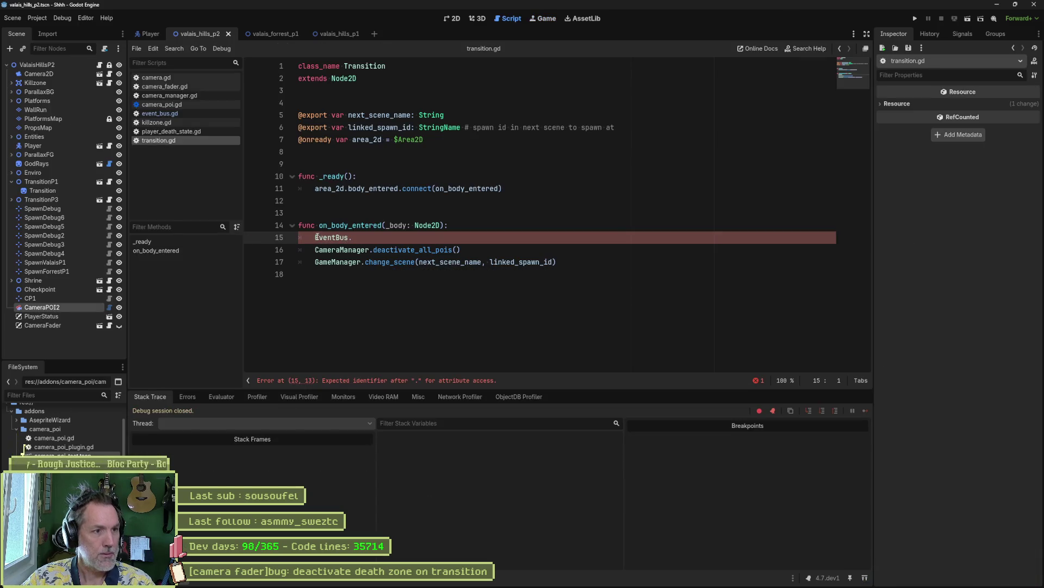
- Play the game to test the transition, stop it, and uncomment the EventBus line
key(F5)
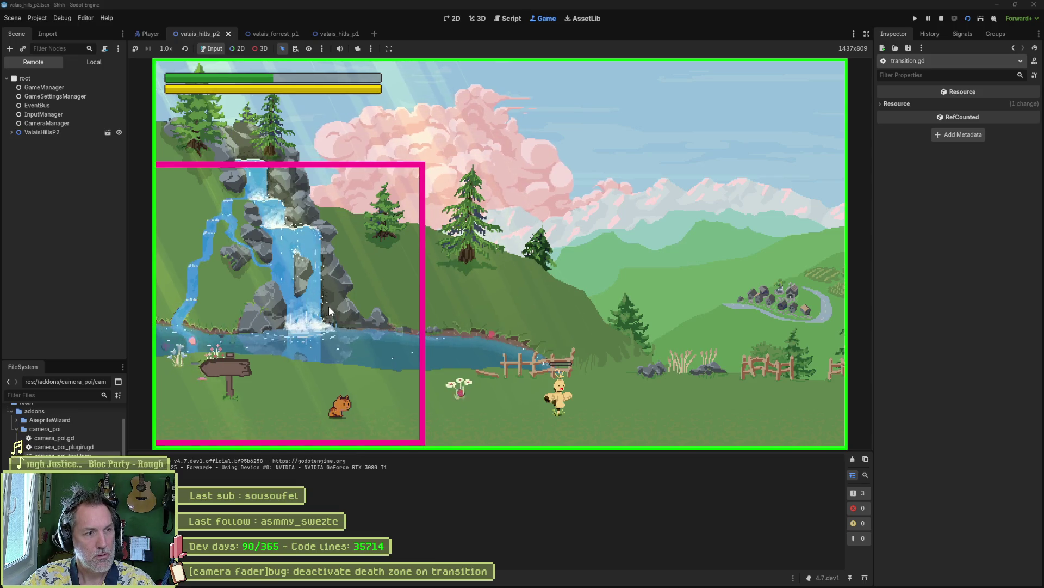
key(F8)
key(BackSpace)
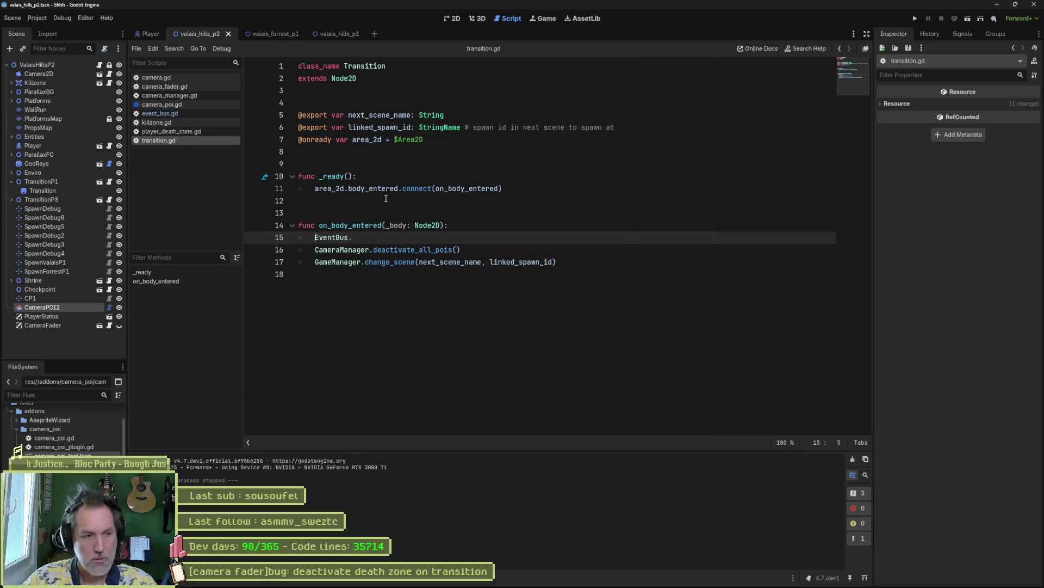
- Write EventBus.levels.transition.emit() on line 15 of transition.gd and save it
key(ctrl+space)
text(leve)
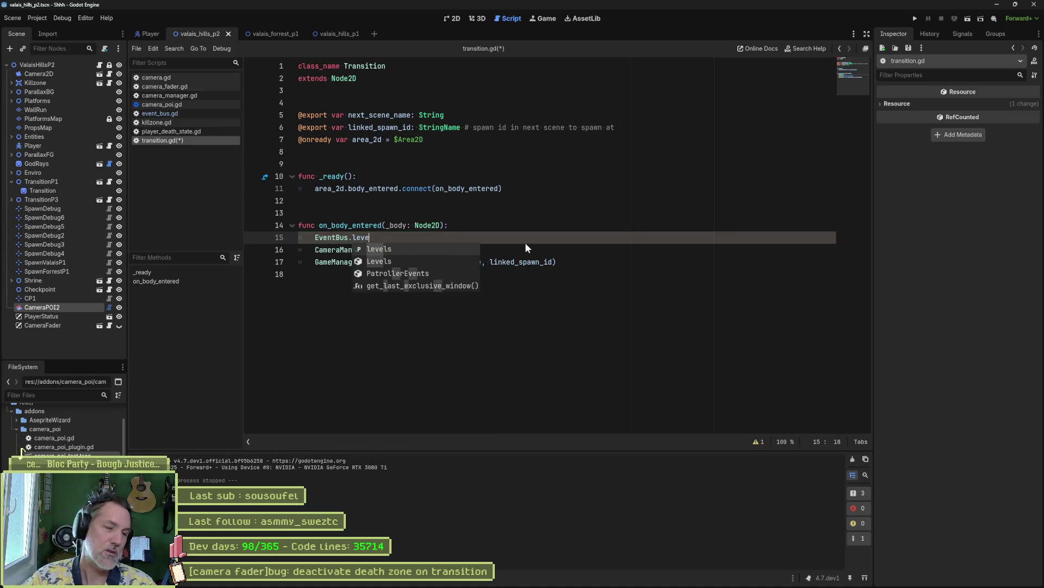
key(Return)
text(.tra)
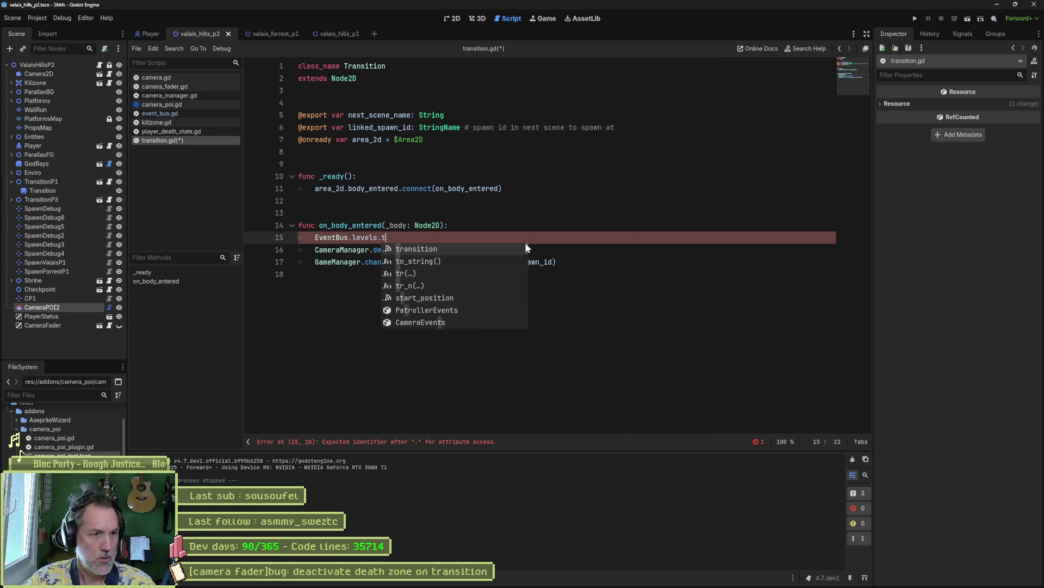
key(Return)
text(.emit())
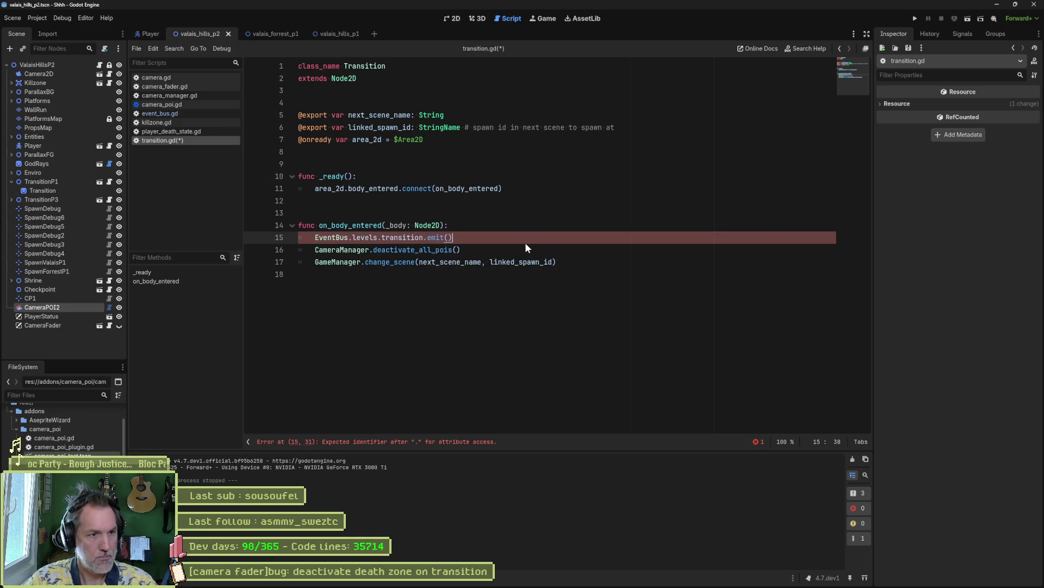
key(ctrl+s)
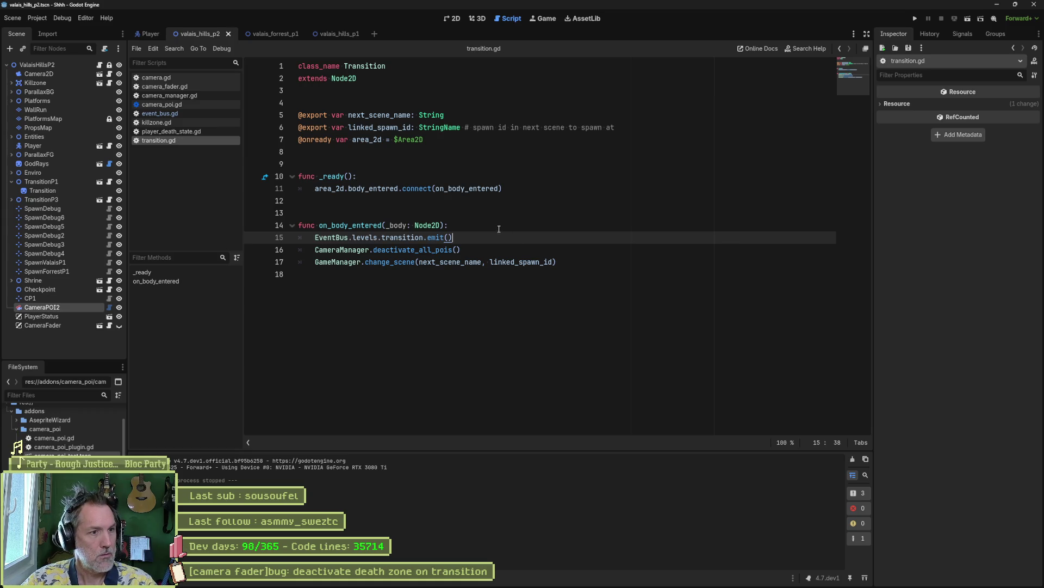
- In killzone.gd's ready function, connect EventBus.levels.transition to _on_transition
key(shift+Up)
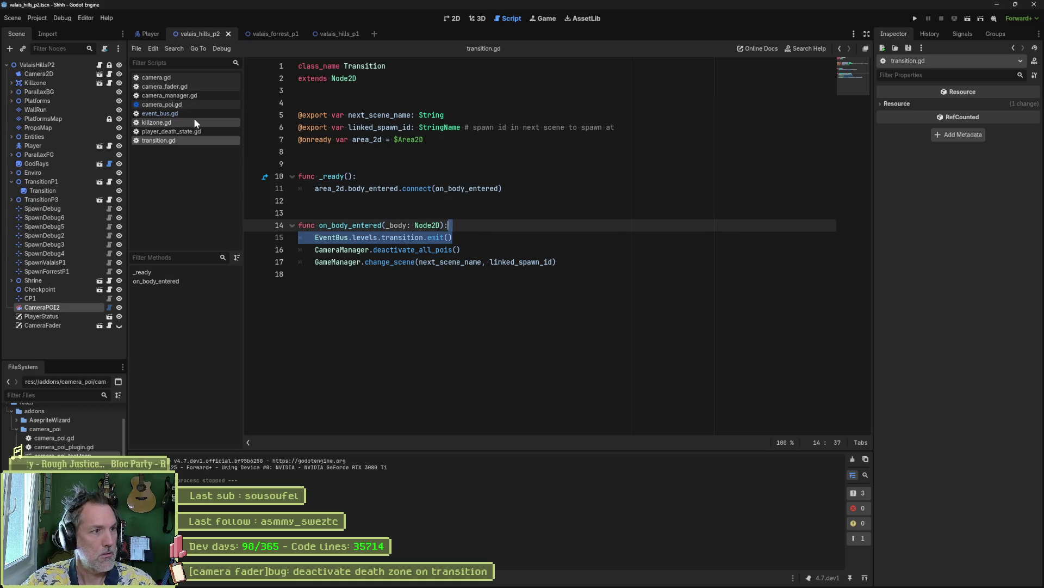
click(194, 121)
triple_click(499, 140)
key(ctrl+v)
double_click(440, 140)
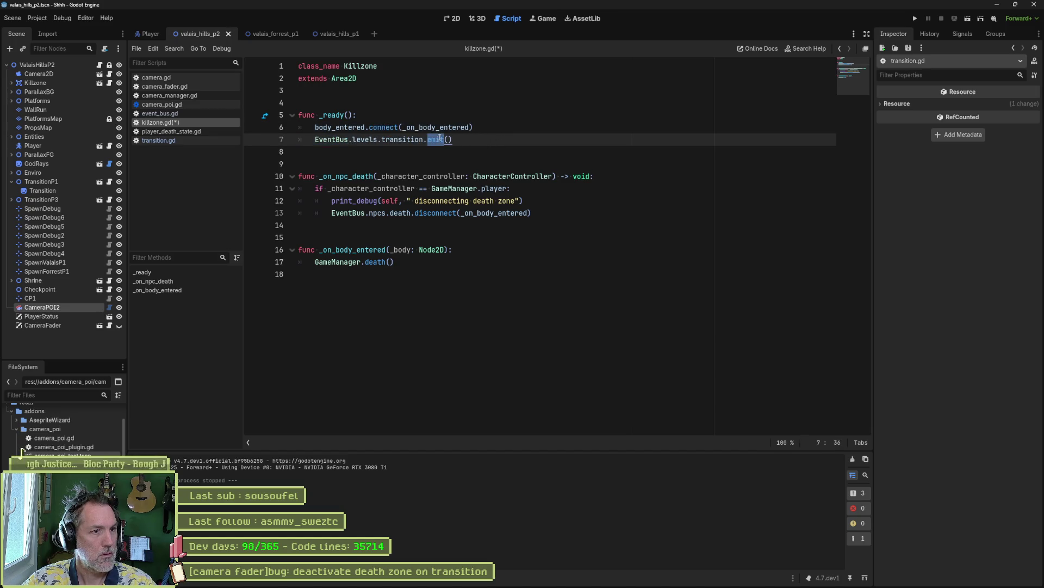
text(connect(_)
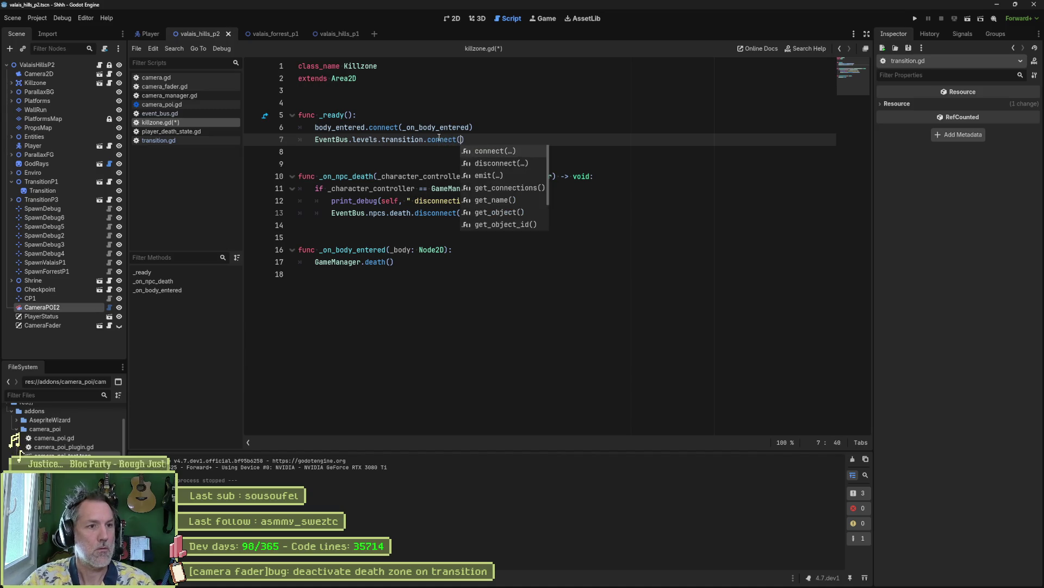
text(on_transition)
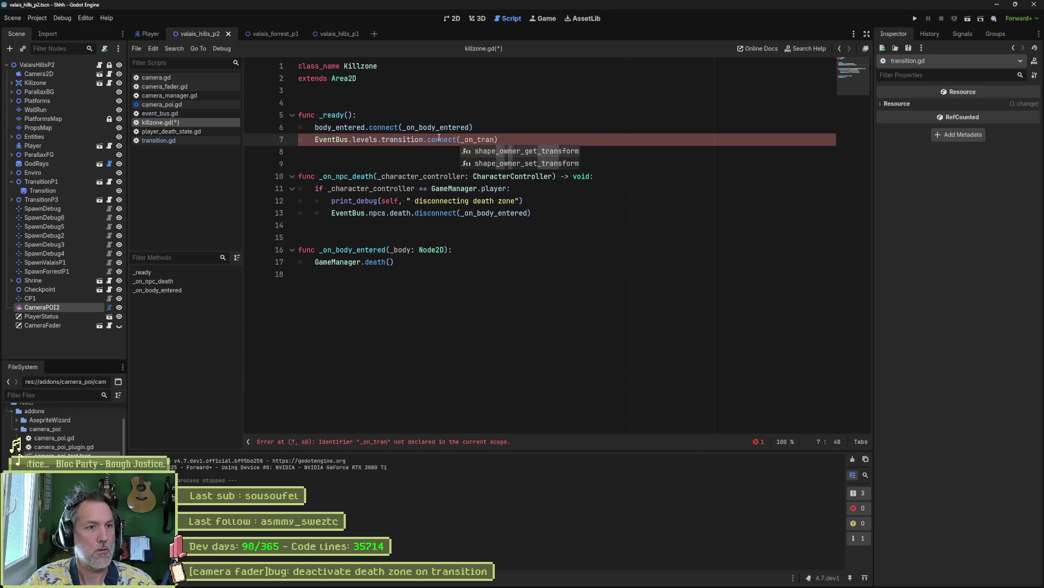
- Rename the _on_npc_death handler to _on_transition, drop its player check, and run the game
double_click(481, 140)
key(ctrl+c)
double_click(348, 176)
key(ctrl+v)
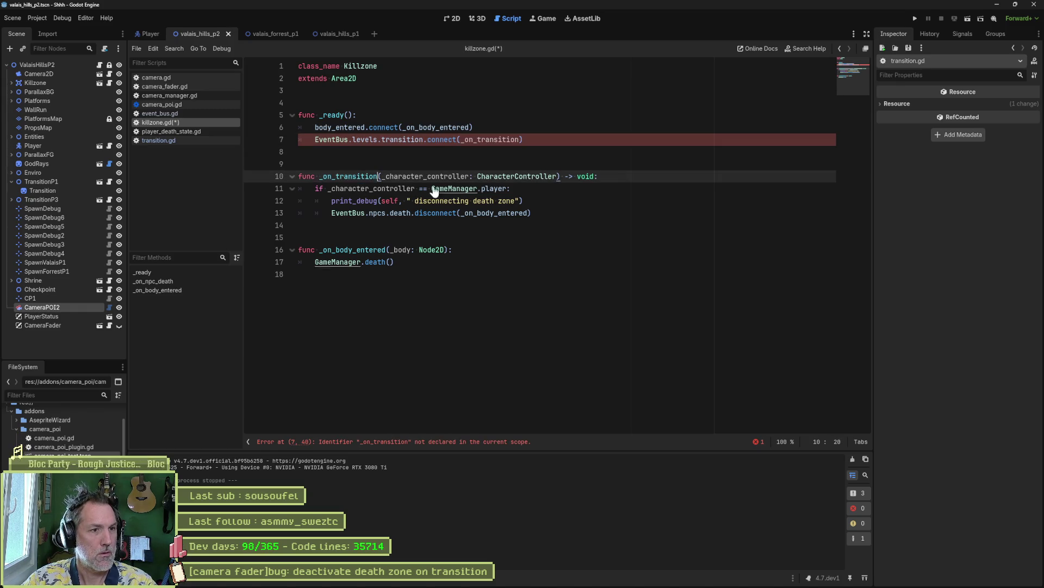
click(433, 192)
key(ctrl+shift+k)
drag(437, 189, 440, 201)
key(shift+Tab)
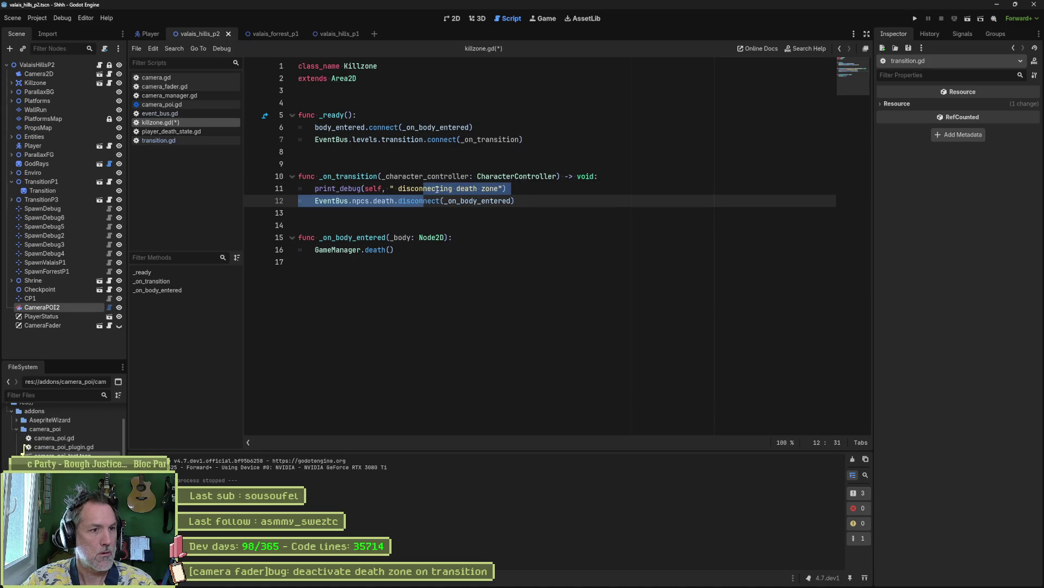
click(437, 189)
key(F6)
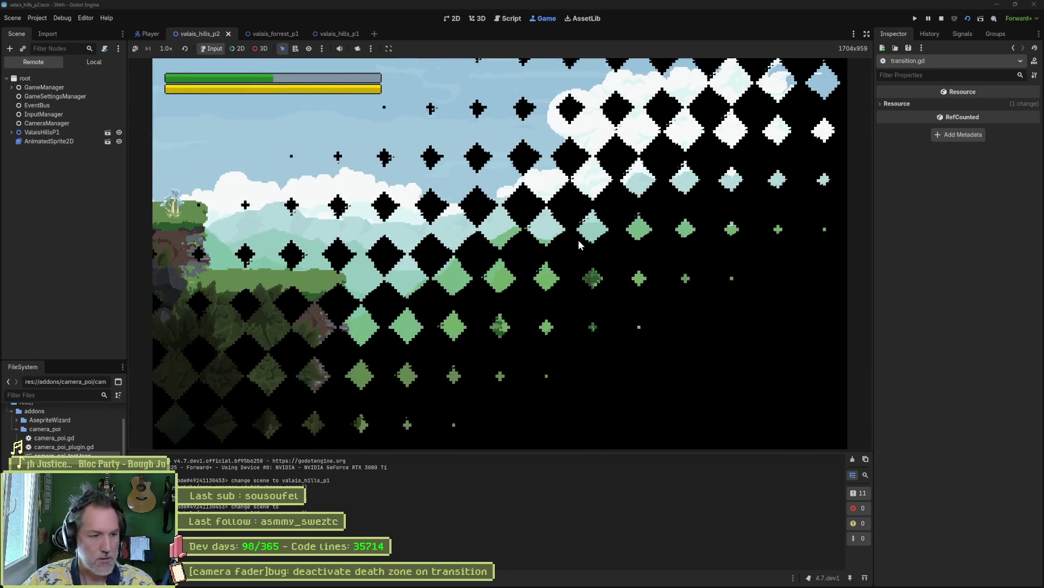
- Stop the game and jump to the line reported in the debugger's error list
key(F8)
click(220, 582)
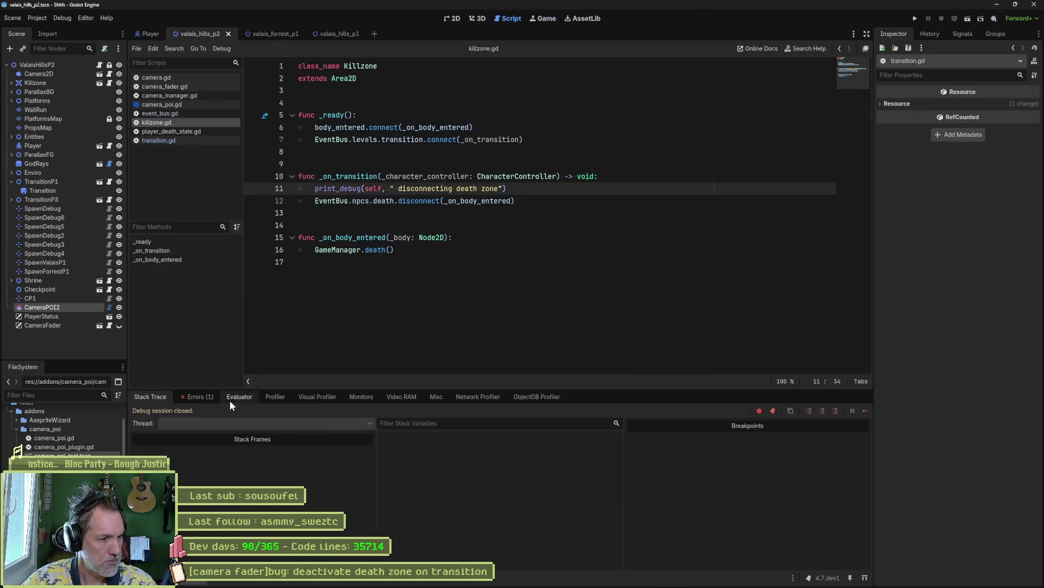
click(236, 428)
- Inspect the valais_hills_p2 scene's waterfall zone and camera rectangle in 2D, then return to transition.gd
click(452, 19)
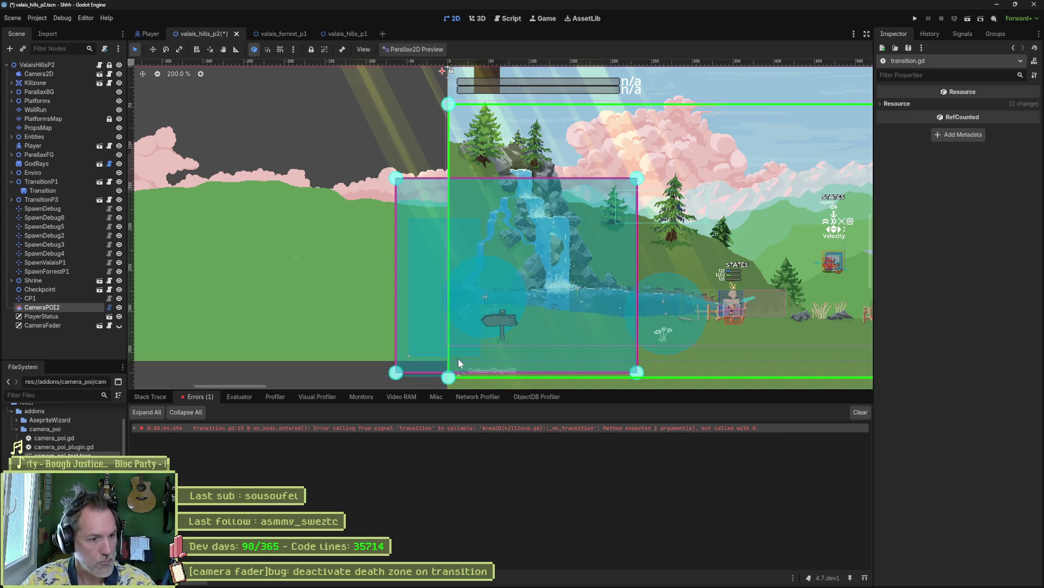
scroll(429, 293, down, 4)
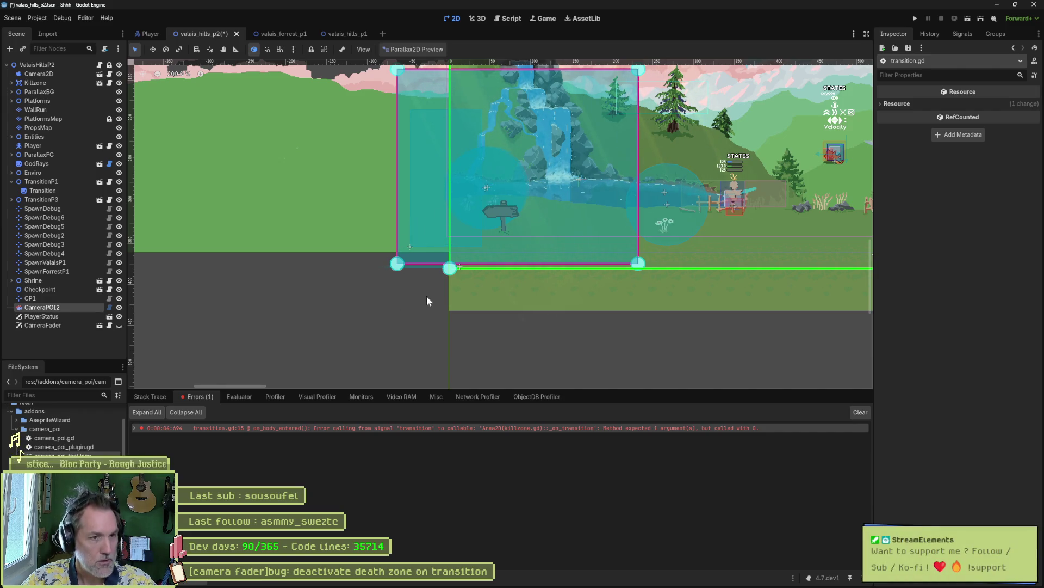
drag(532, 228, 481, 265)
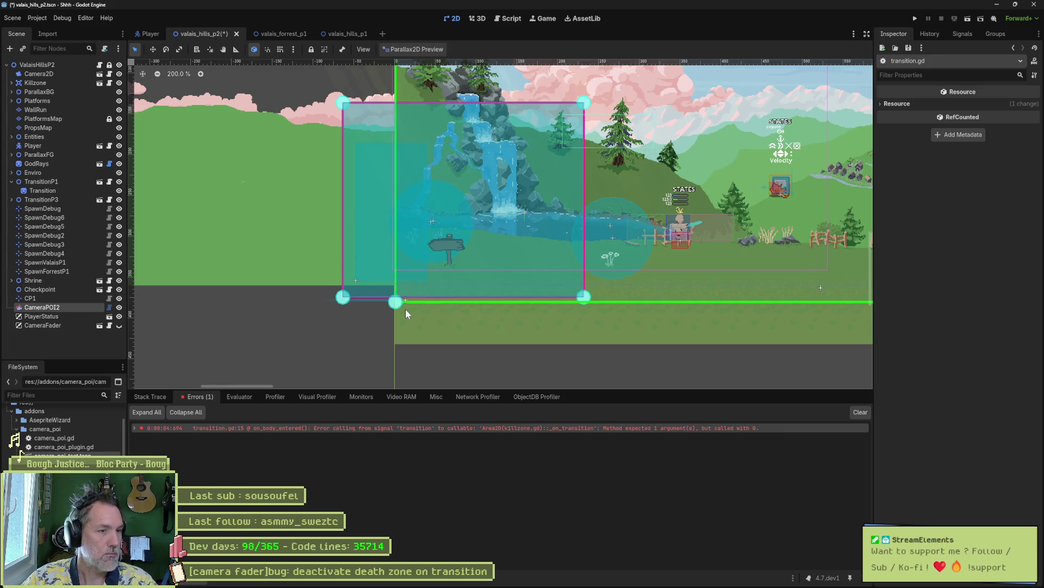
drag(392, 316, 365, 297)
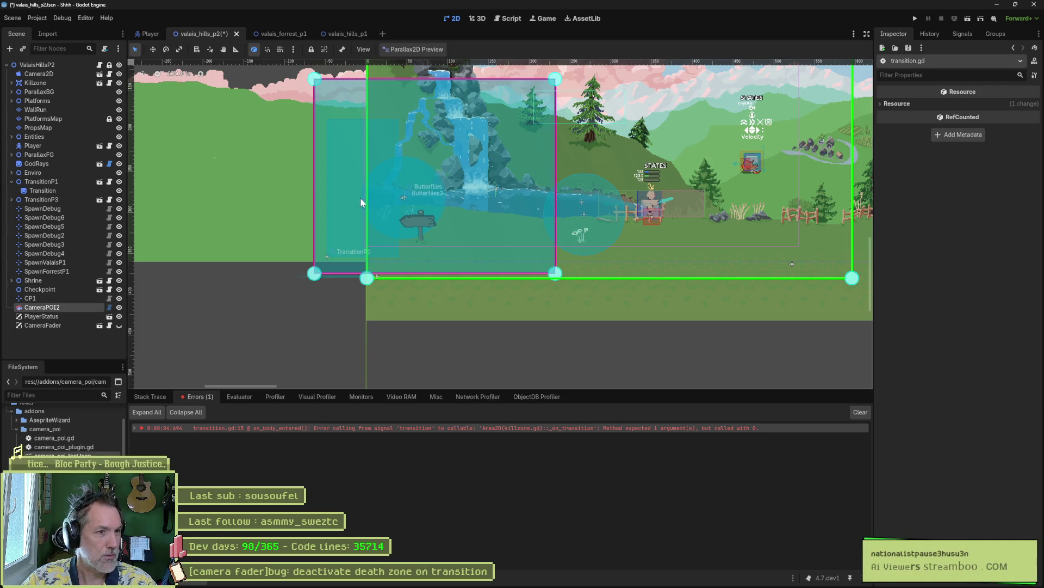
click(511, 19)
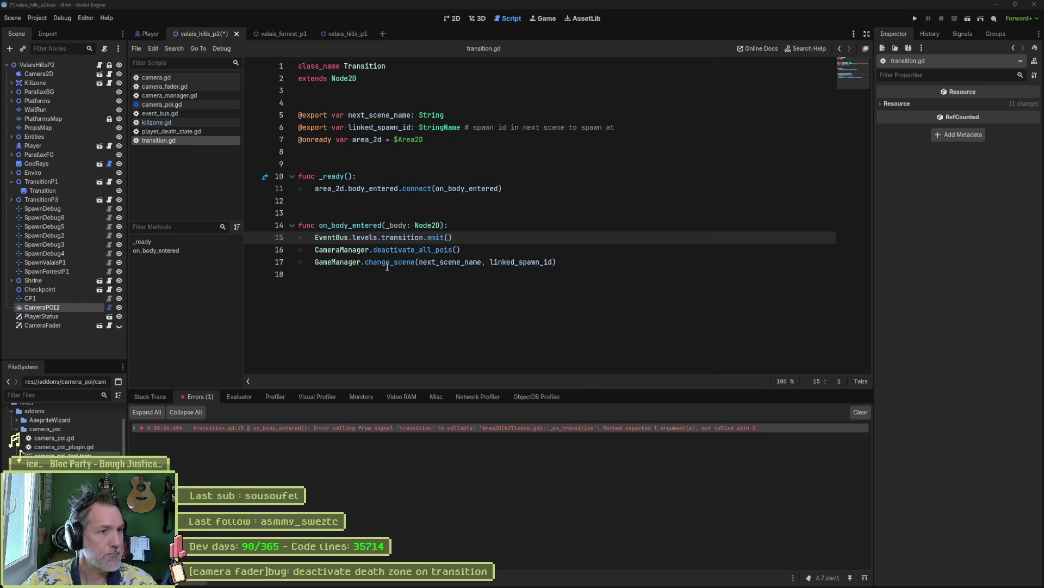
- Remove the _character_controller parameter from killzone.gd's _on_transition function
click(403, 238)
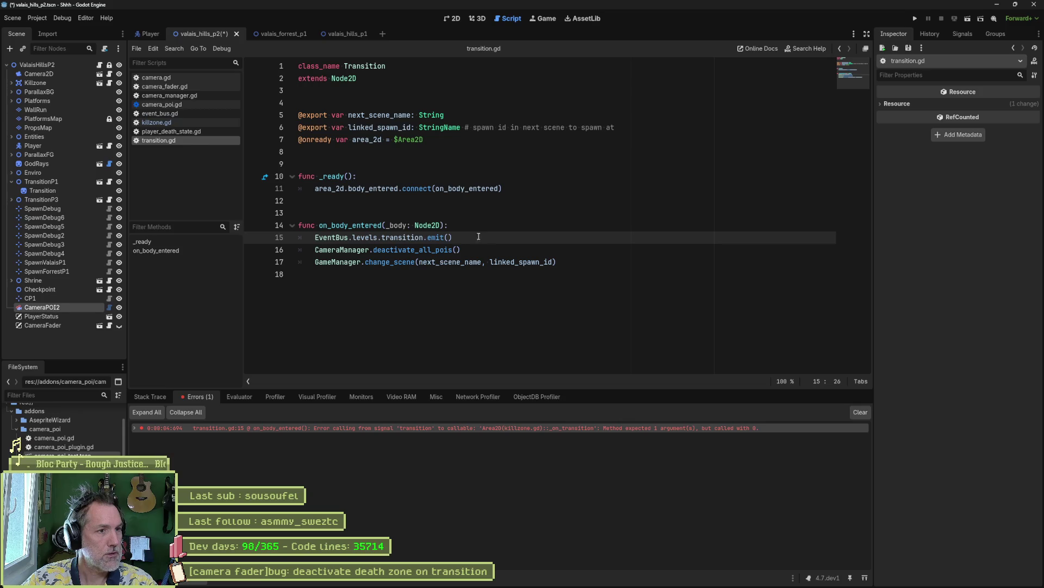
click(163, 123)
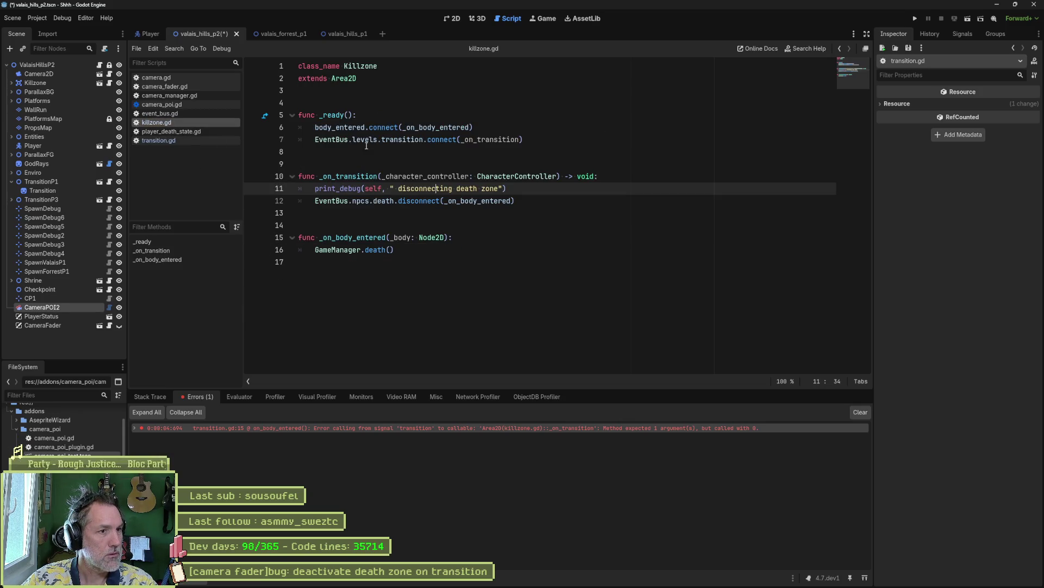
mouse_move(402, 141)
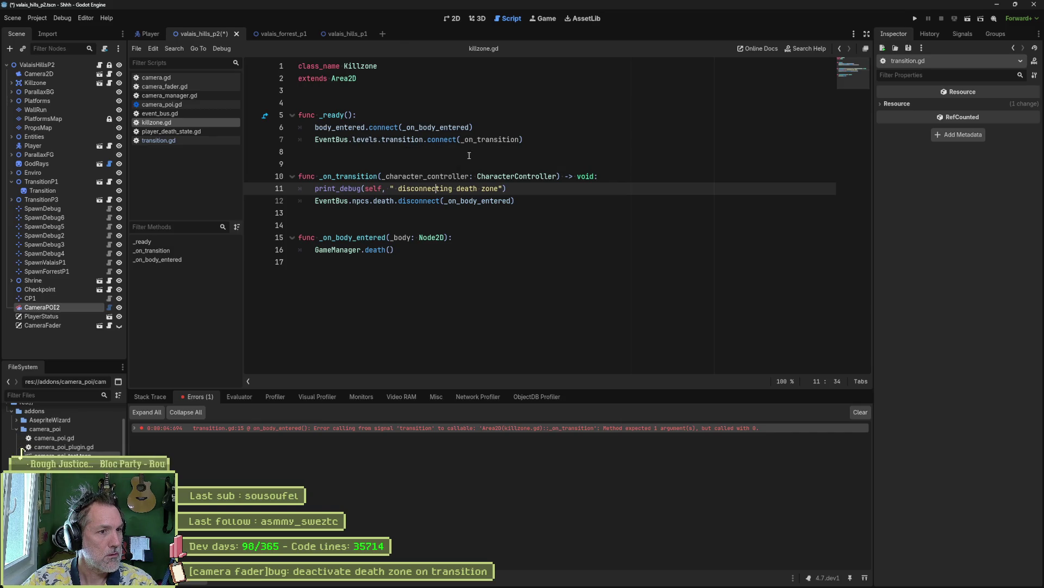
drag(386, 174, 556, 175)
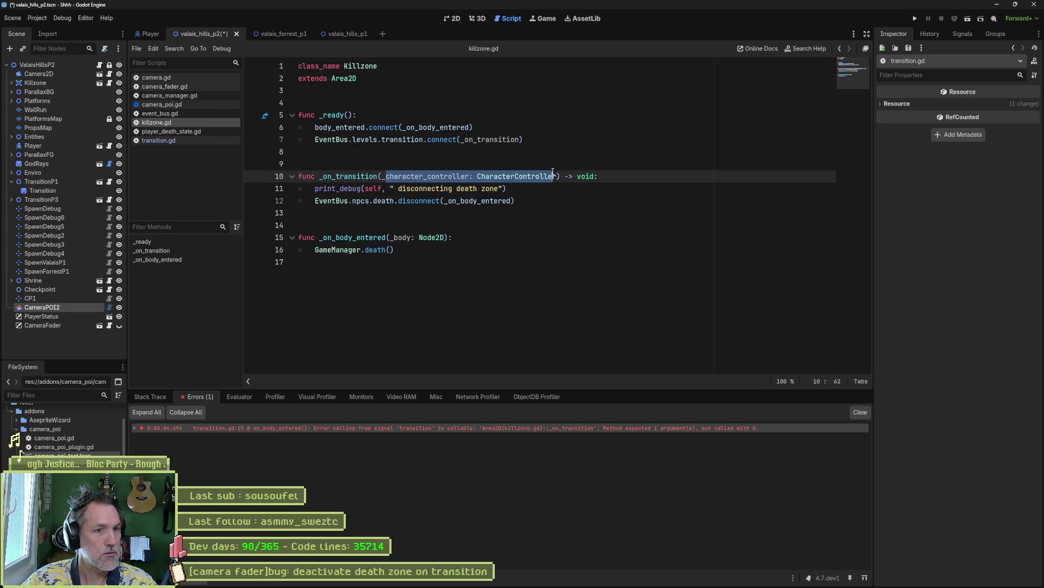
key(BackSpace)
key(Delete)
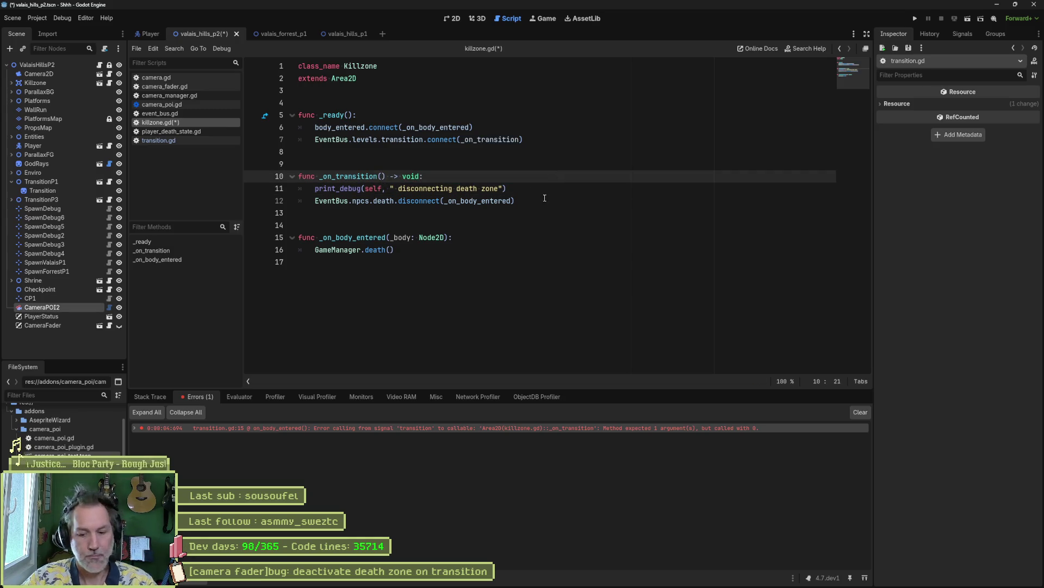
- Run the scene, remove the line 15 breakpoint, resume, stop, and view the reported error
key(F6)
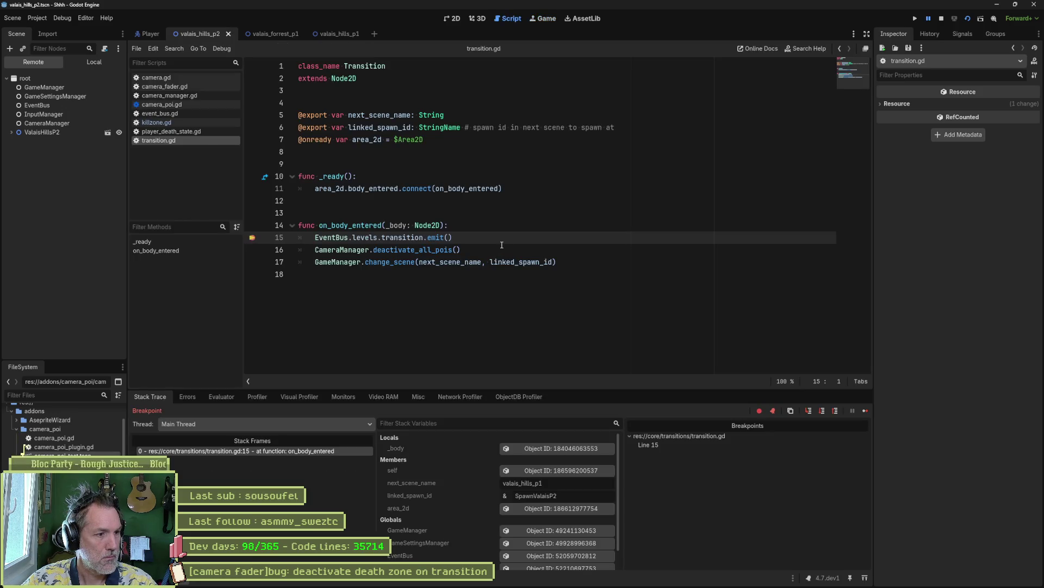
click(252, 238)
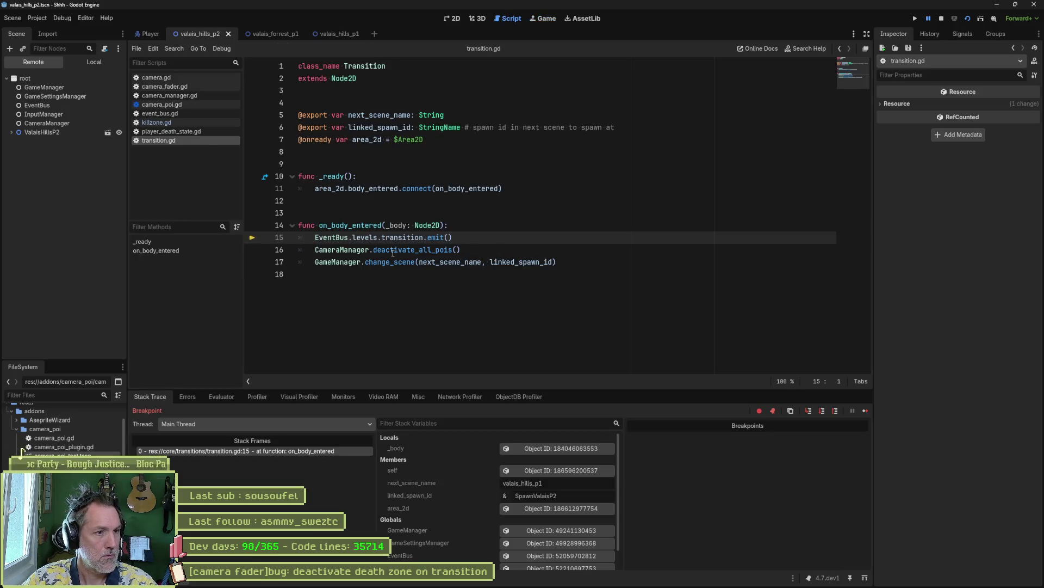
key(F12)
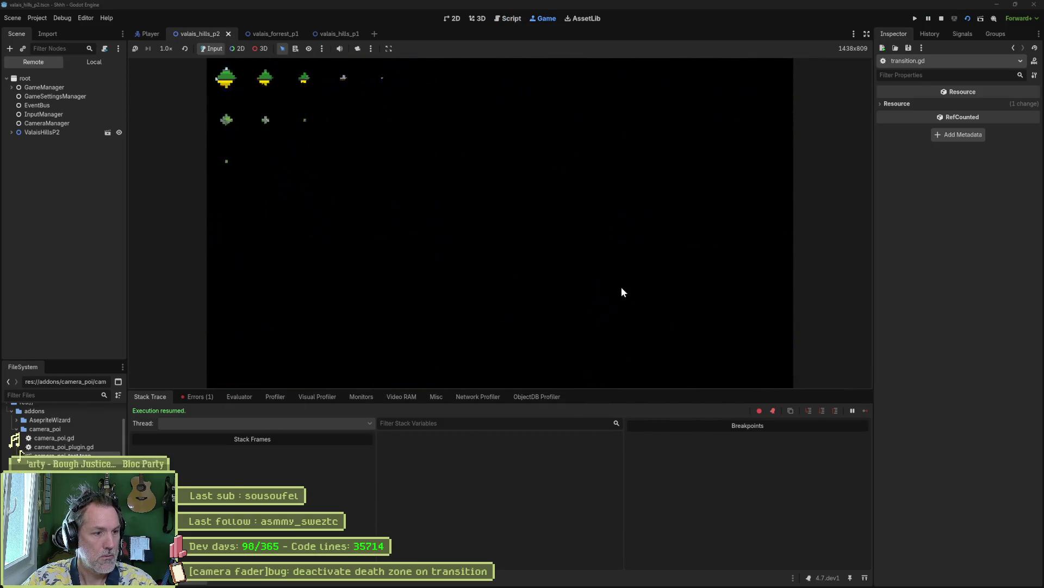
key(F8)
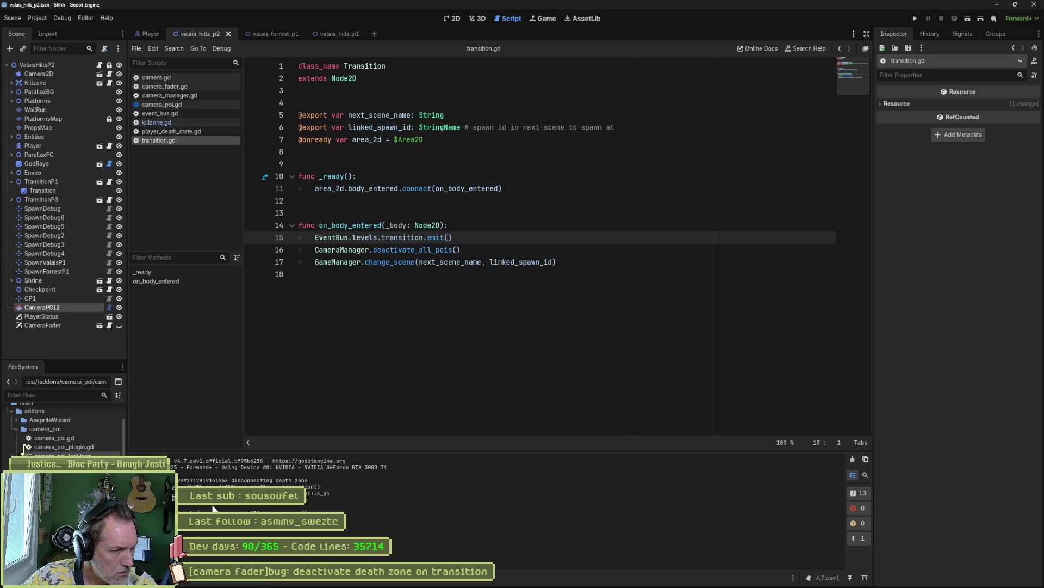
click(293, 428)
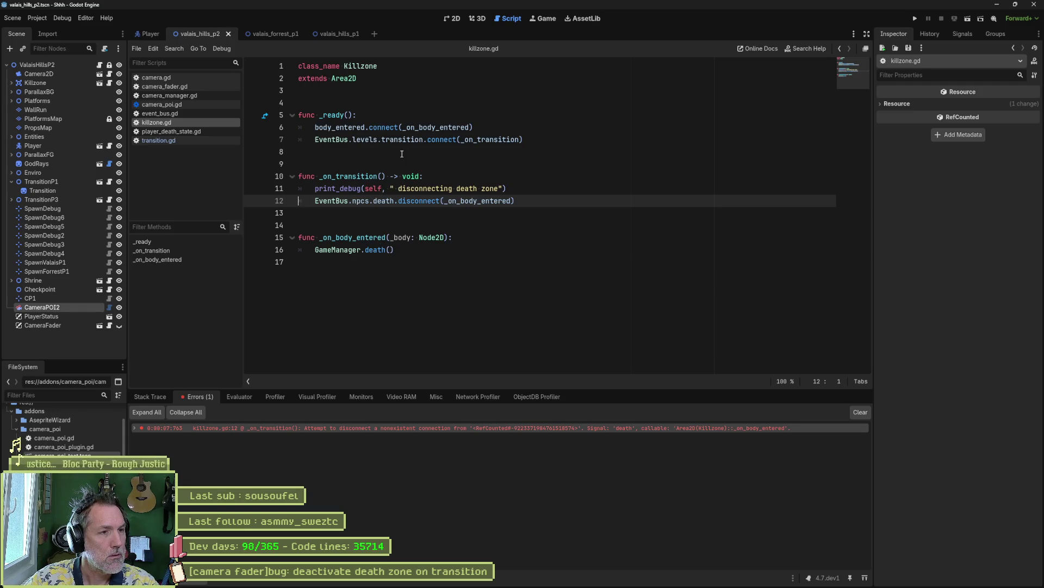
- Replace EventBus.npcs.death on line 12 with body_entered, save, and test-run the game
double_click(354, 128)
key(ctrl+c)
drag(316, 202, 394, 202)
key(ctrl+v)
key(ctrl+s)
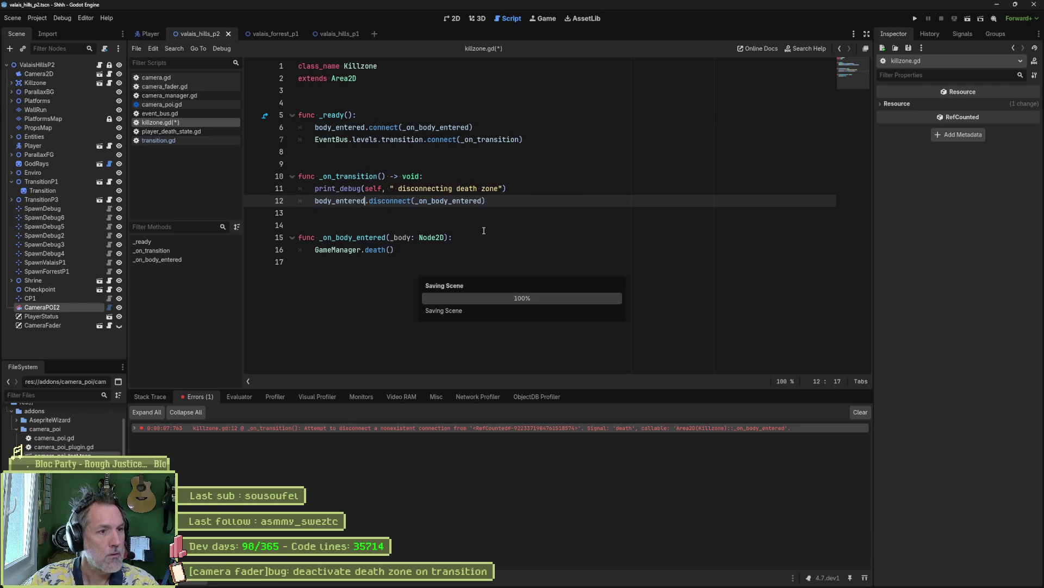
key(F5)
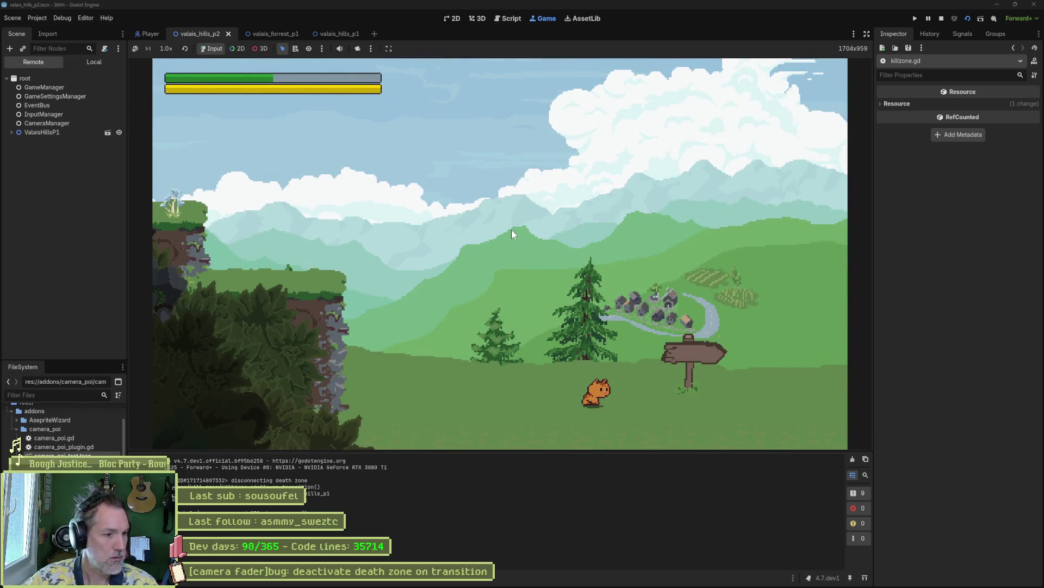
key(F8)
- Delete the print_debug line from _on_transition and save killzone.gd
key(End)
key(Up)
key(ctrl+shift+k)
key(ctrl+s)
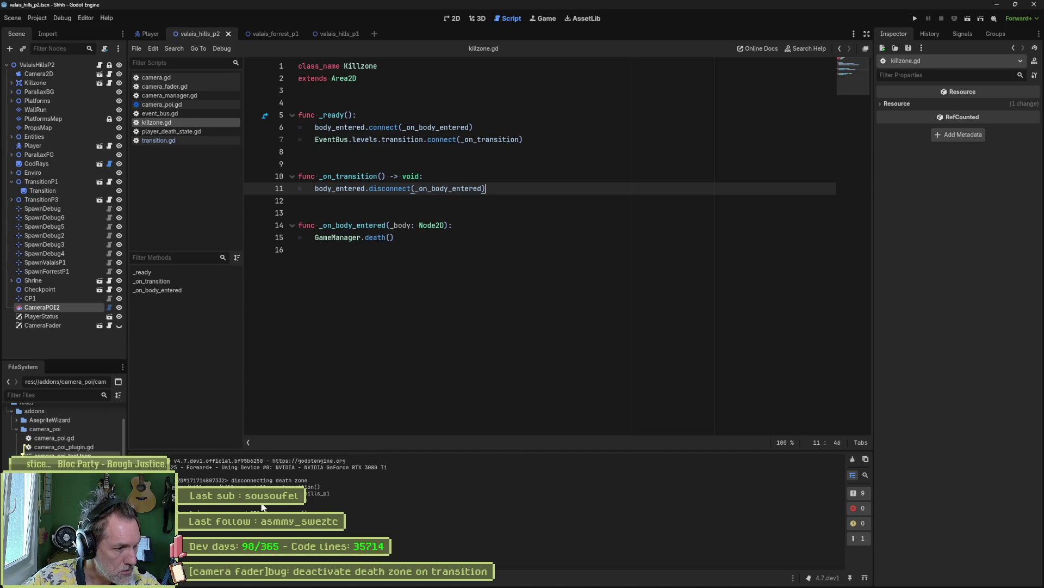
- Try jumping to line 242 in the camera manager script
click(180, 96)
scroll(392, 360, down, 7)
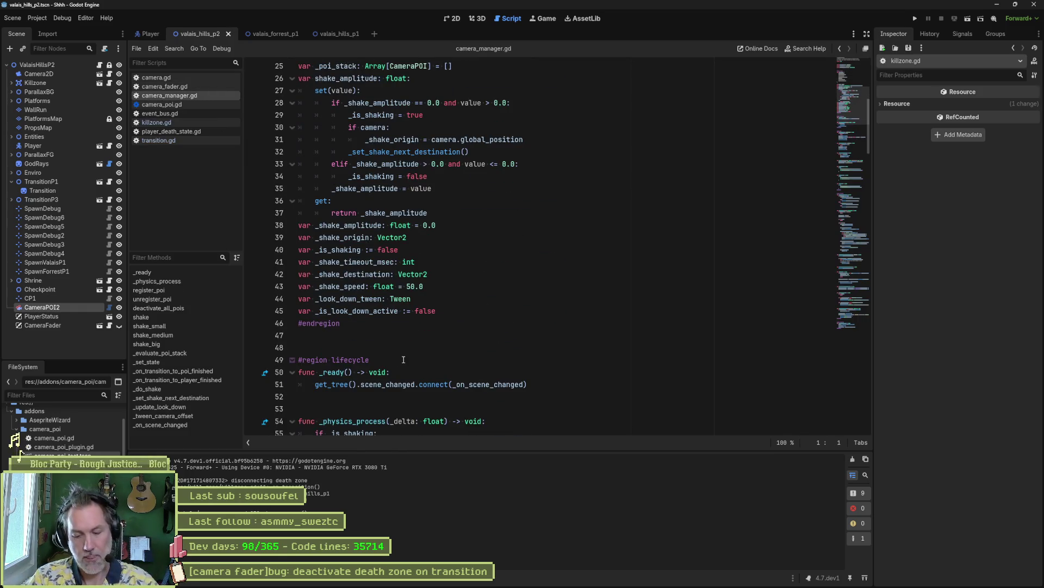
key(ctrl+l)
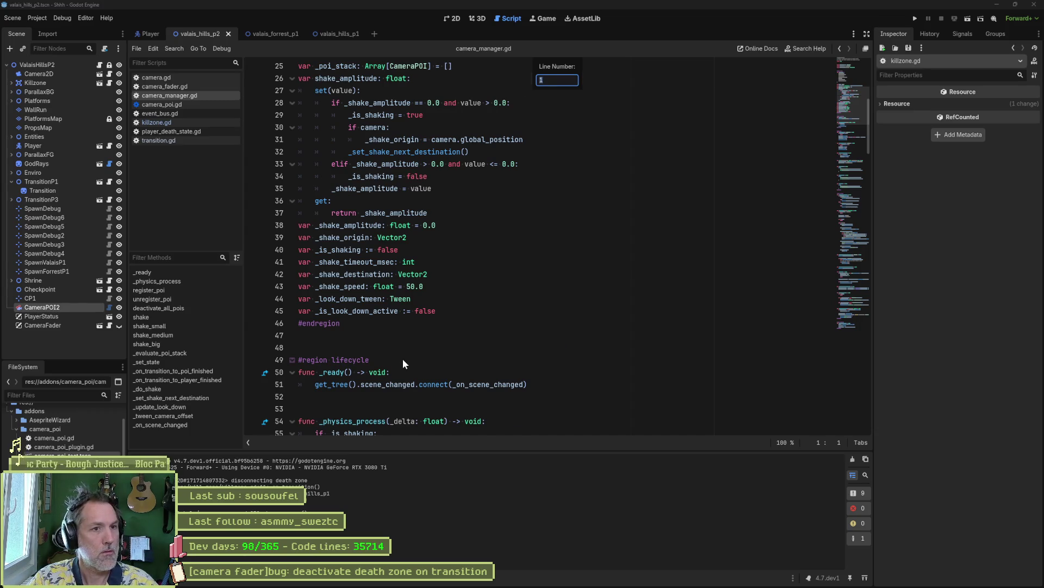
text(242)
key(Escape)
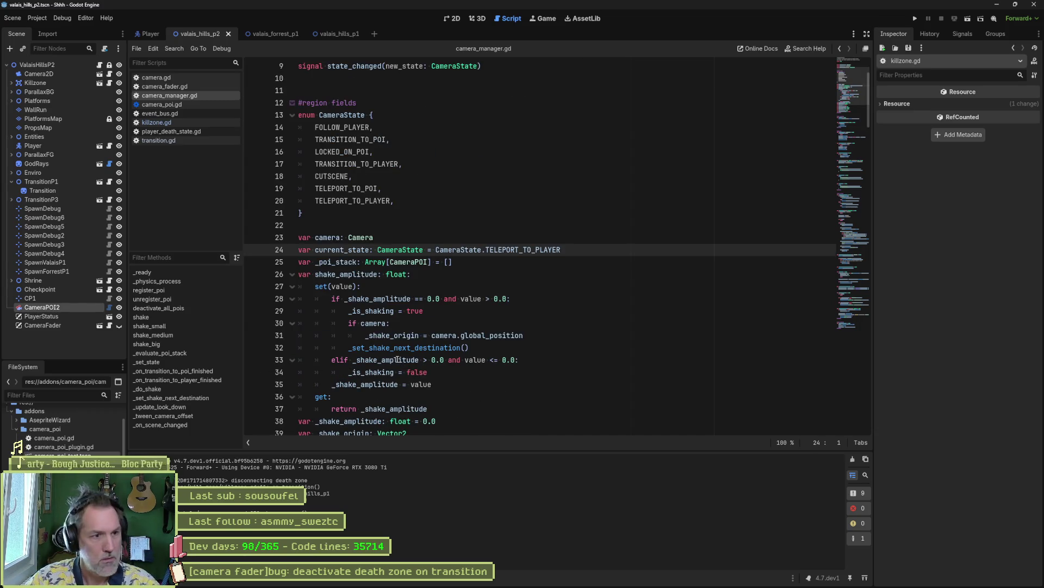
scroll(413, 356, down, 1)
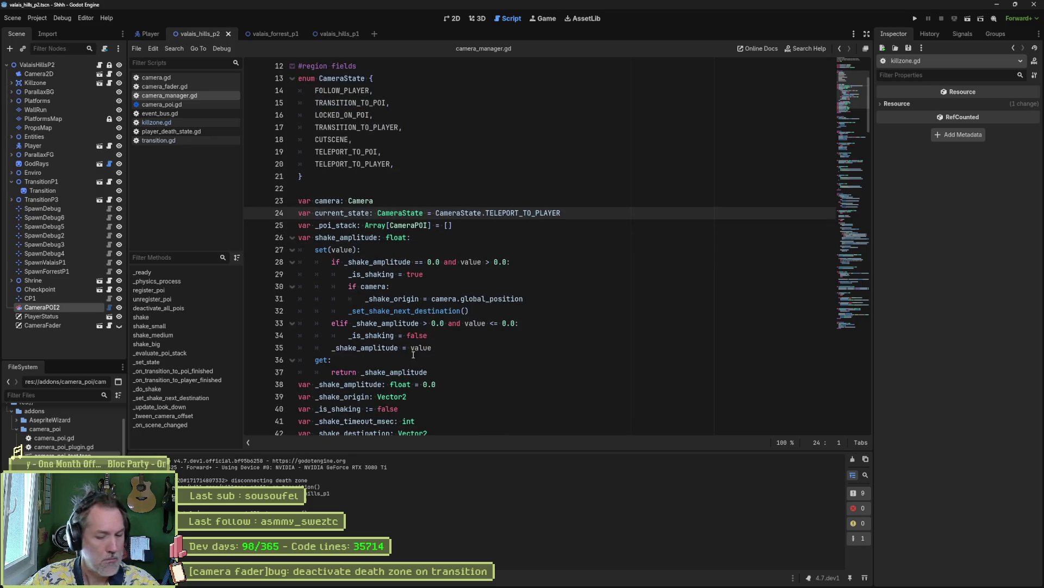
key(ctrl+l)
text(242)
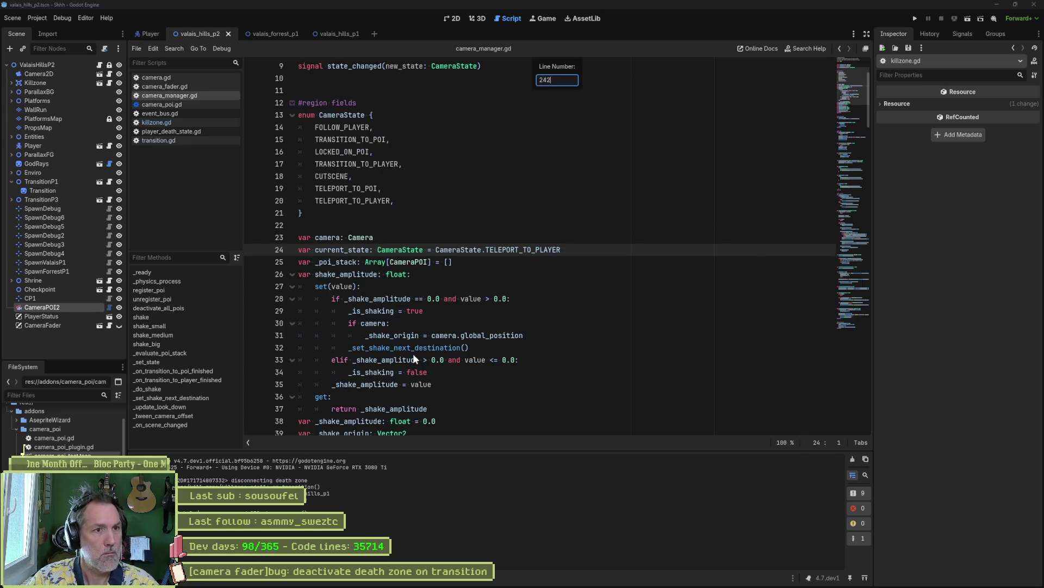
key(Escape)
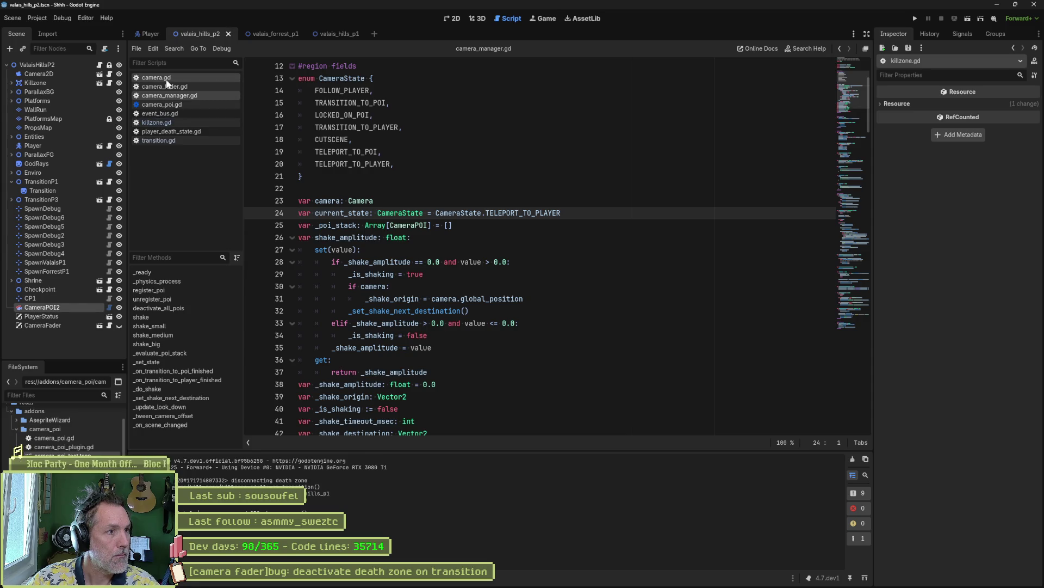
- Quick Open game_manager.gd and go to line 242
key(alt+shift+o)
text(gamema)
key(Return)
key(ctrl+l)
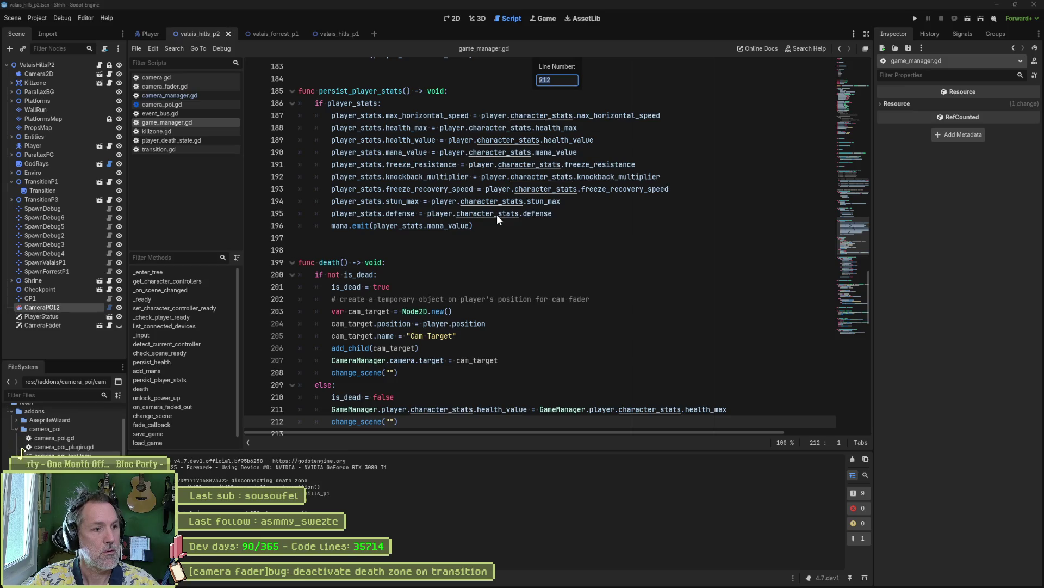
text(242)
key(Return)
- Delete the change_scene and 'fading out' print_debug lines, then run the project with F5
click(536, 249)
key(ctrl+shift+k)
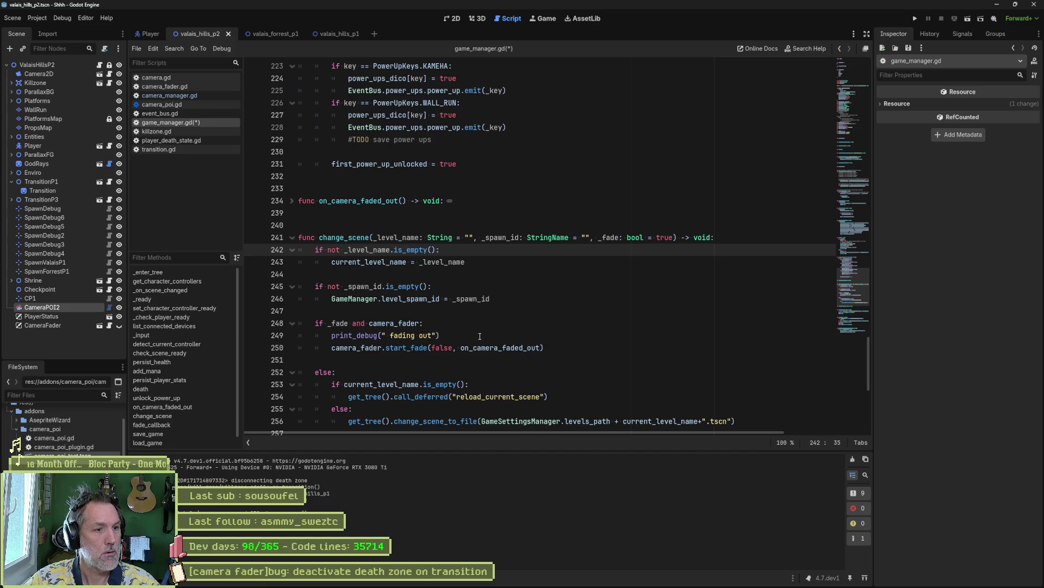
click(576, 335)
key(ctrl+shift+k)
key(ctrl+z)
key(ctrl+z)
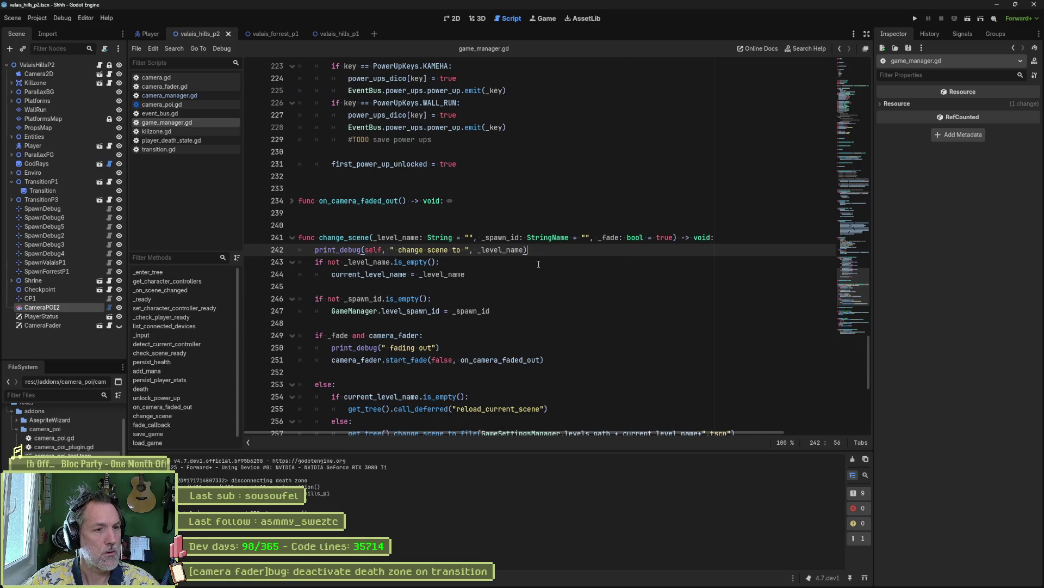
key(ctrl+shift+k)
click(528, 335)
key(ctrl+shift+k)
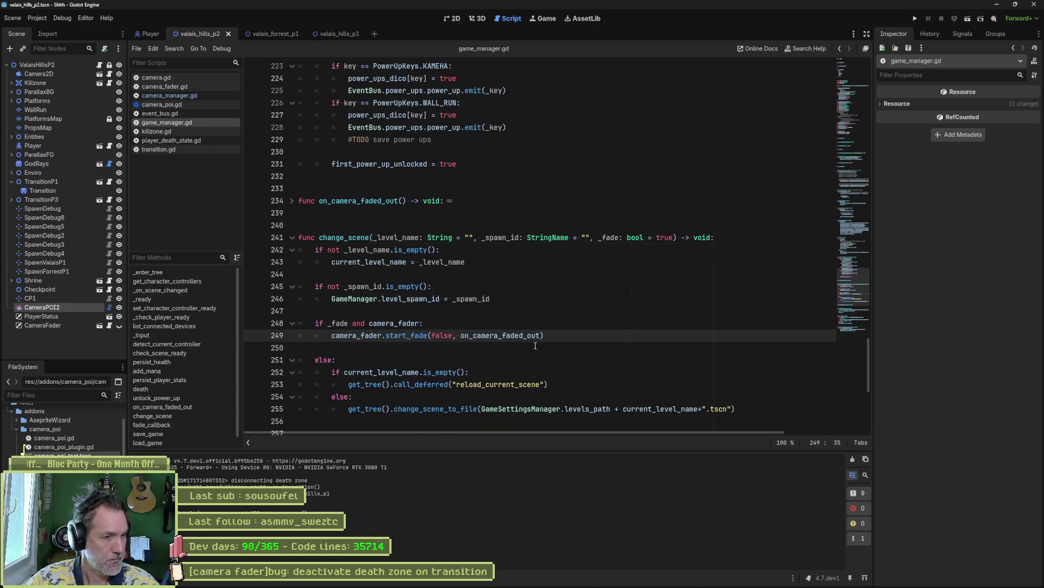
scroll(536, 345, up, 6)
scroll(530, 338, up, 6)
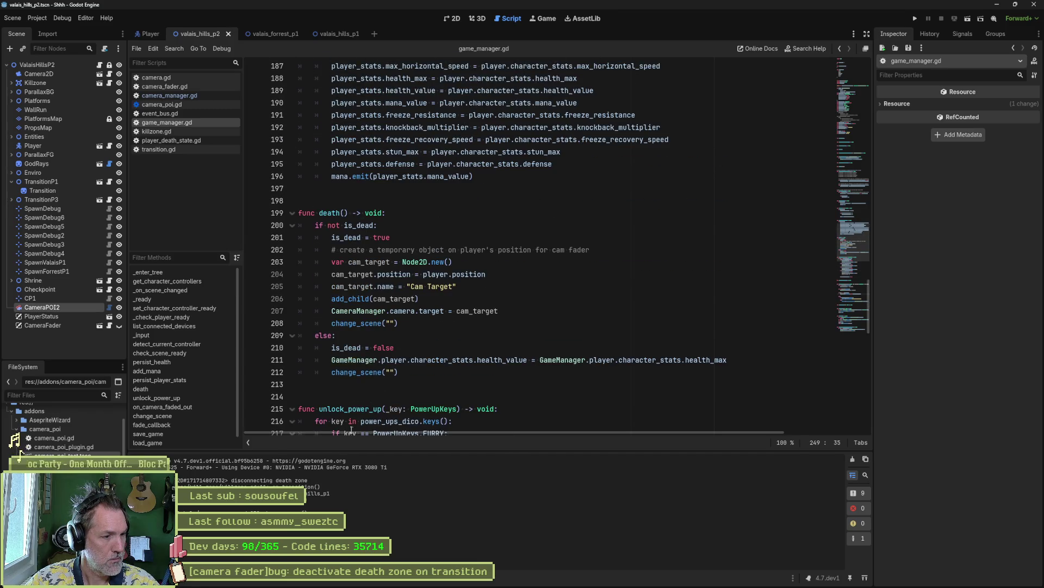
key(F5)
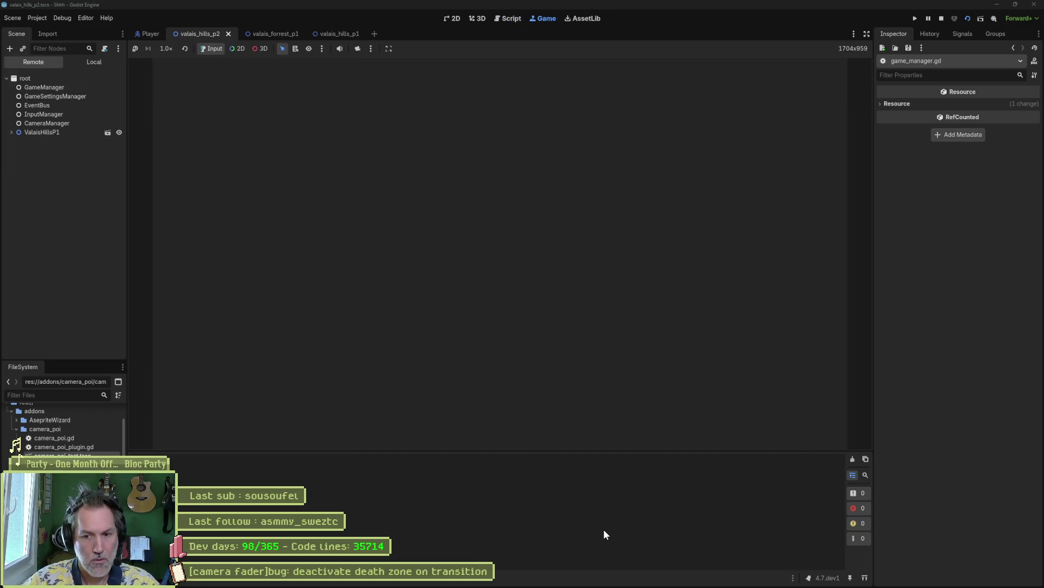
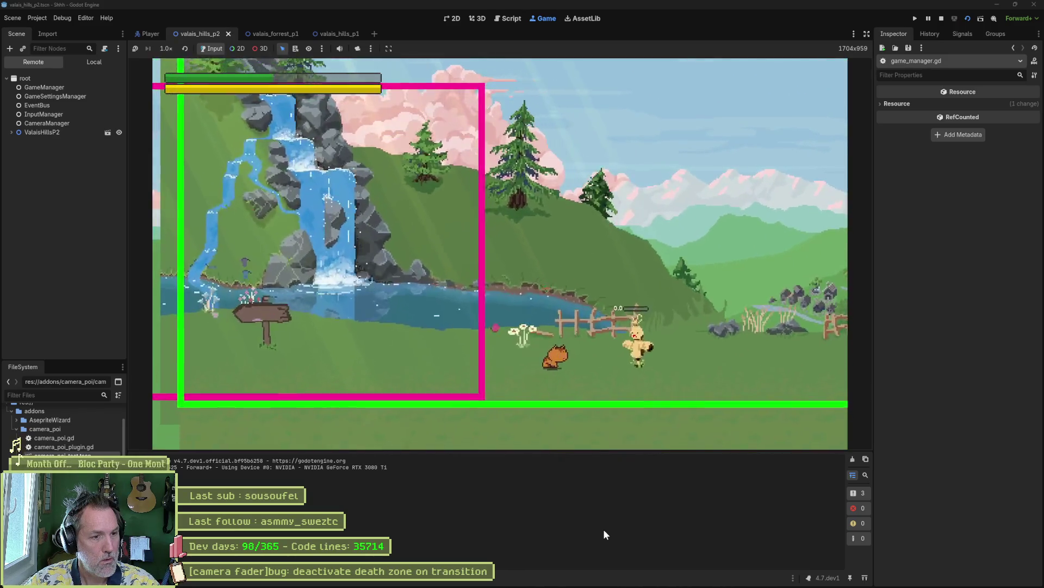
- Walk the cat right, left, then past the pink zone toward the scarecrow, and stop the game
key(Right)
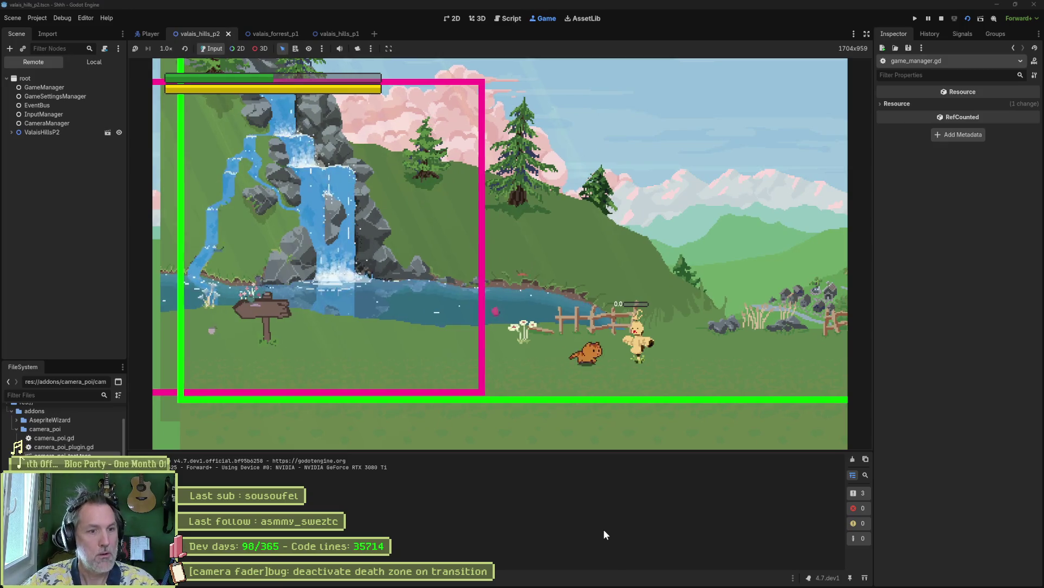
key(Left)
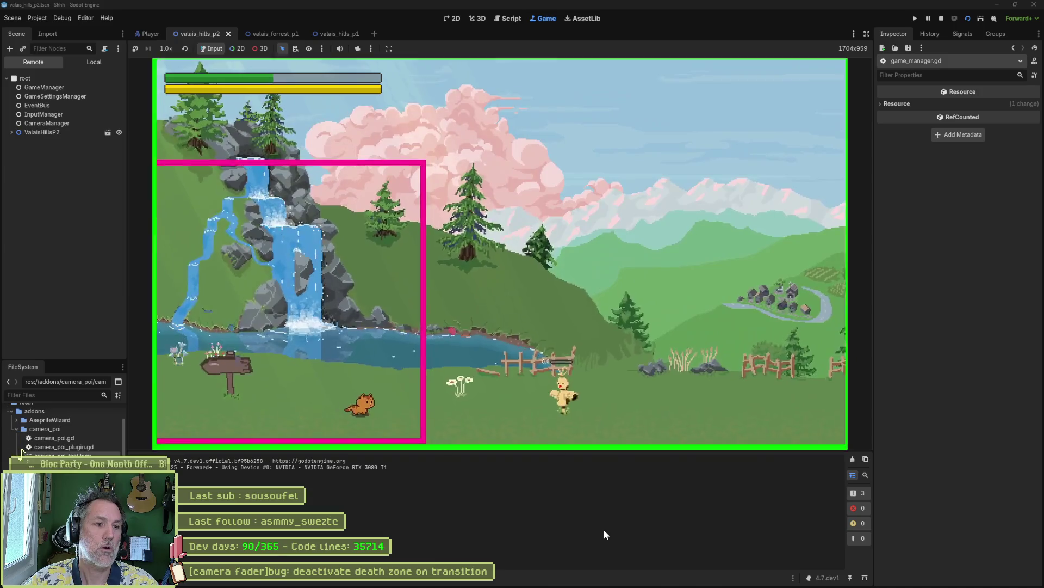
key(Right)
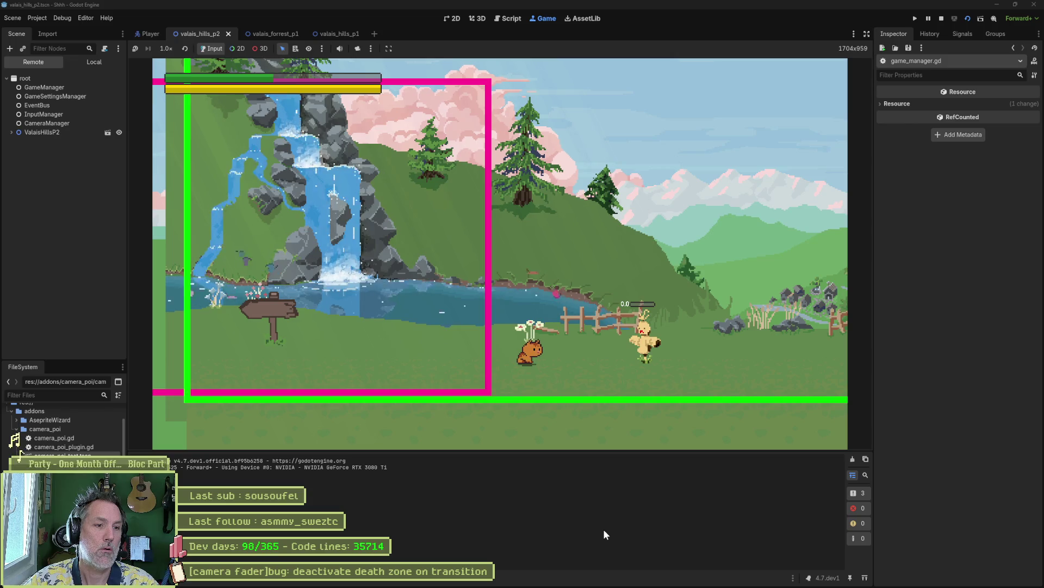
key(F8)
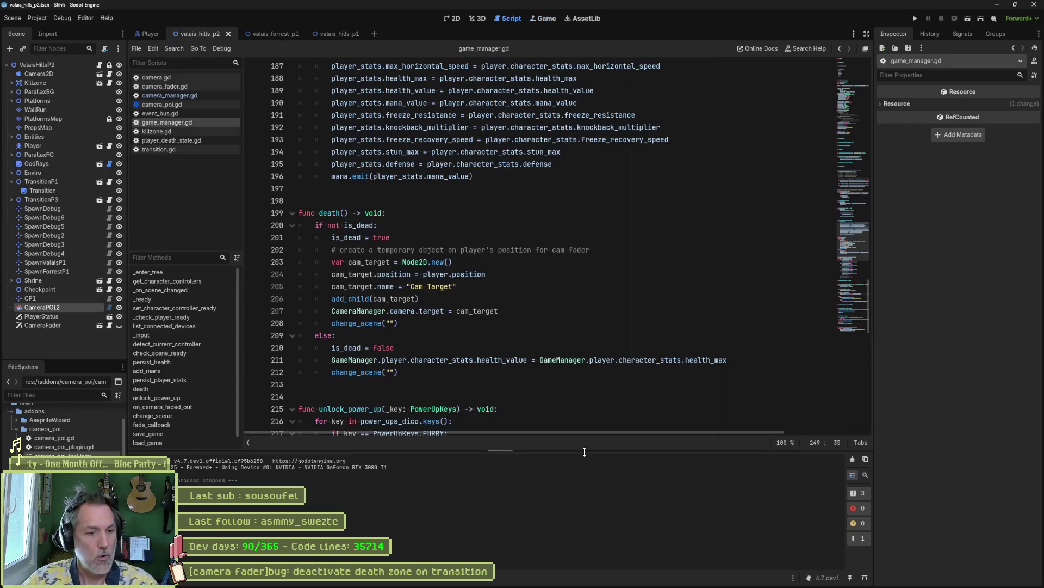
- Move the camera fader death-zone bug card from In progress to Complete, then minimize the browser
click(576, 577)
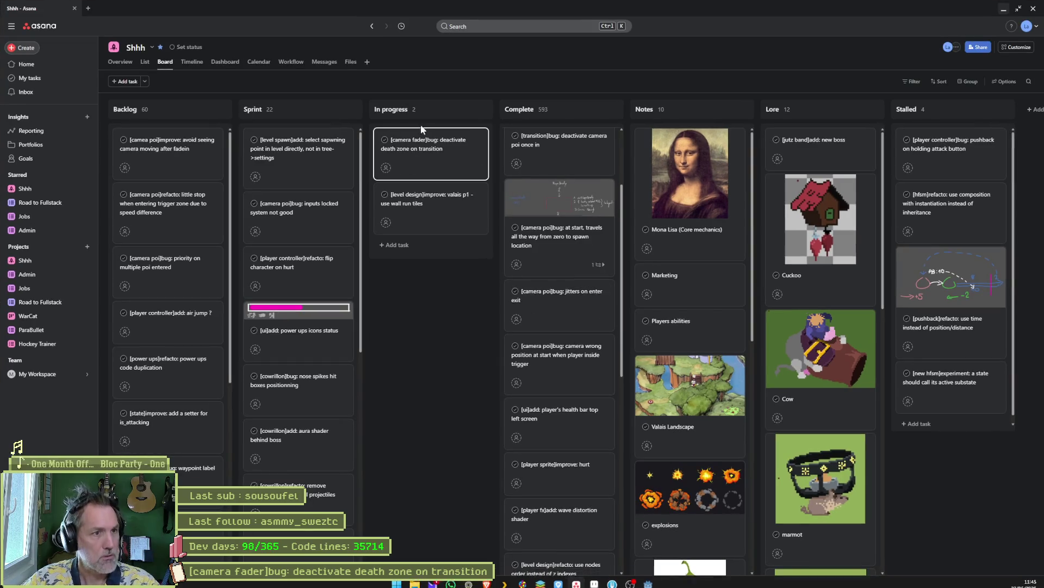
click(423, 136)
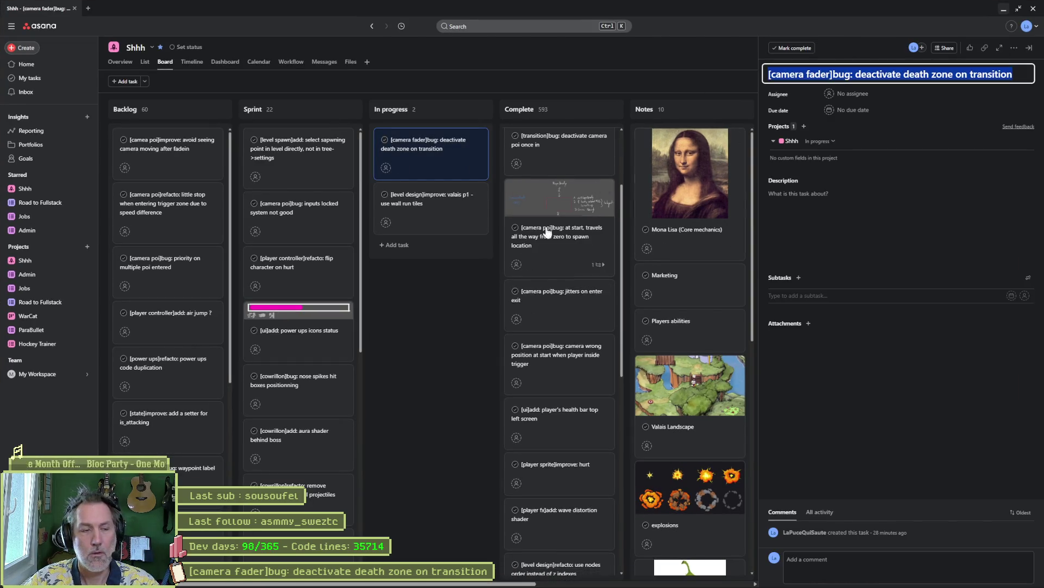
key(Escape)
drag(439, 157, 579, 152)
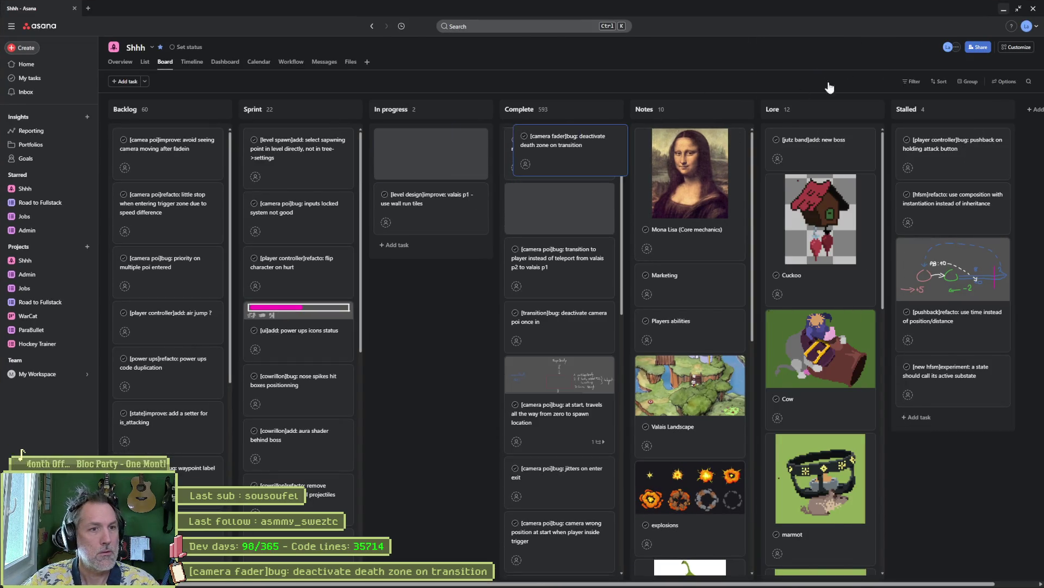
click(1006, 10)
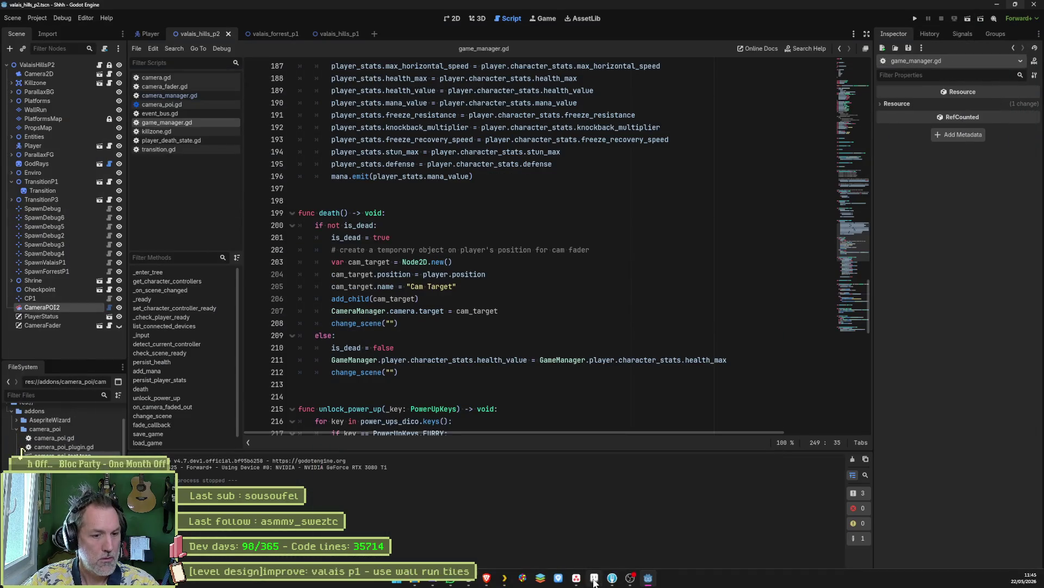
- Dismiss Fork's Git error and review the diffs of killzone.gd, transition.gd, event_bus.gd and game_manager.gd
click(580, 579)
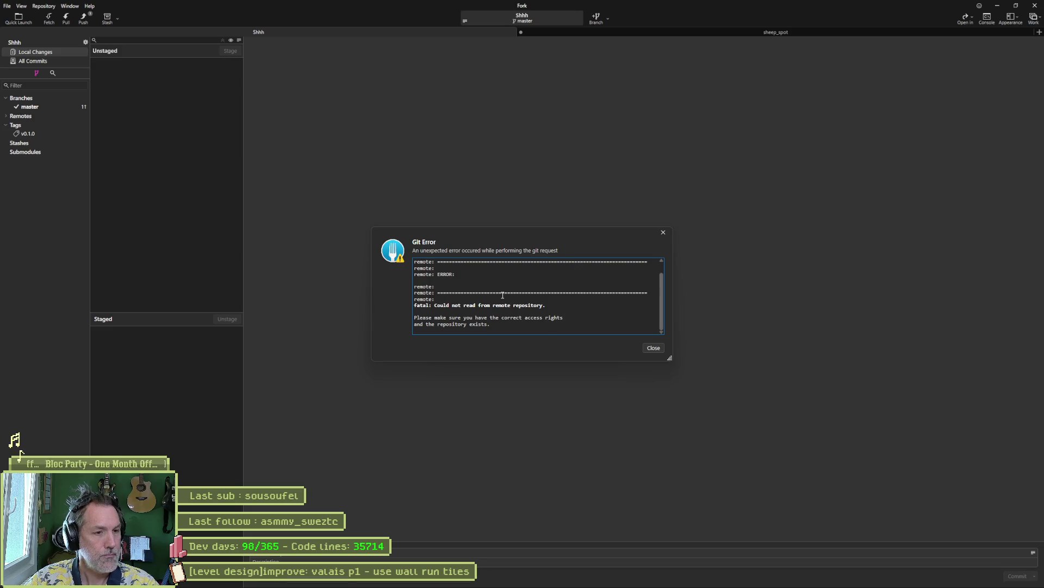
click(654, 348)
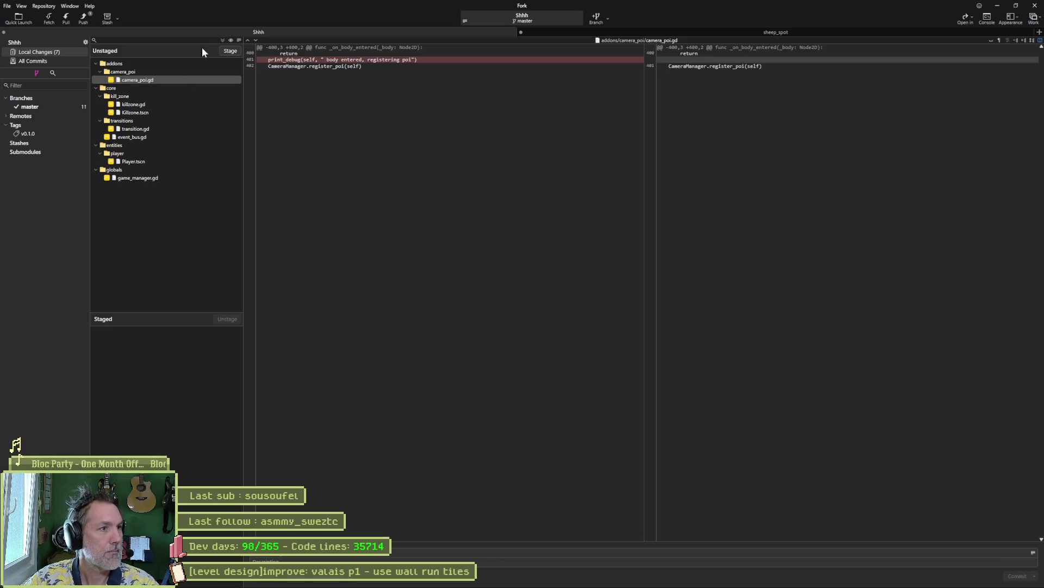
mouse_move(693, 68)
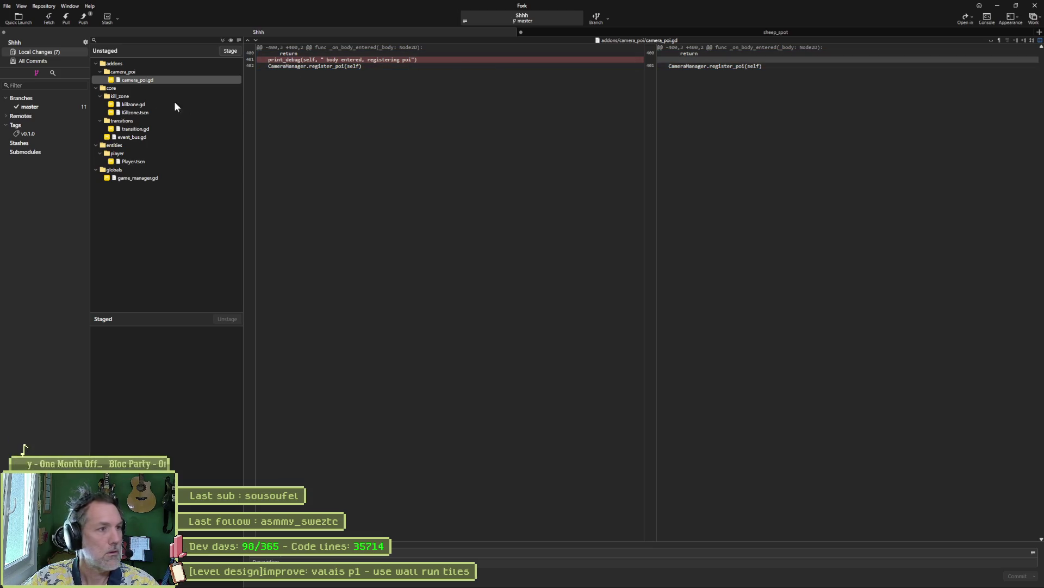
click(198, 106)
mouse_move(278, 105)
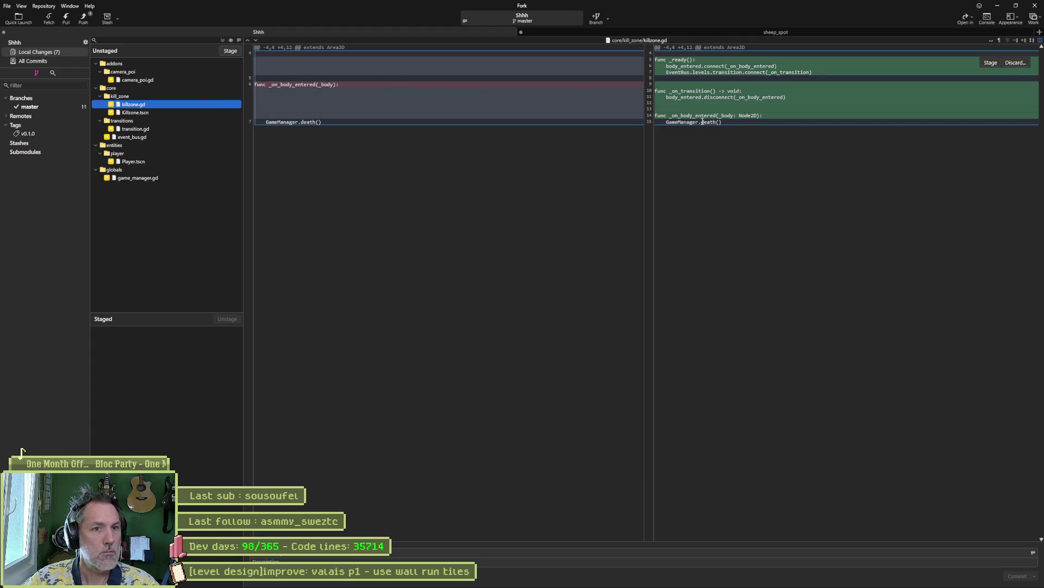
click(202, 128)
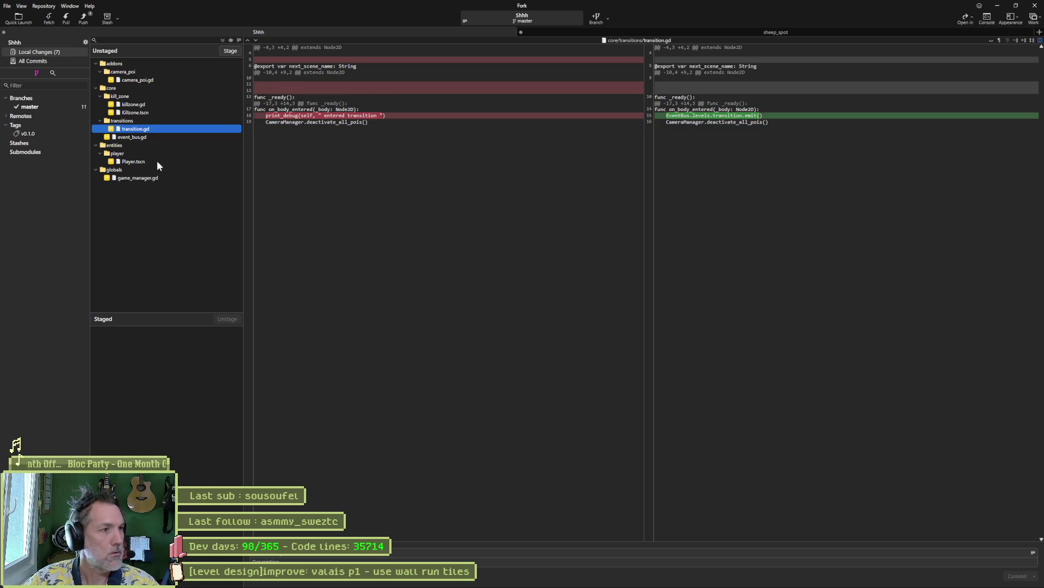
click(146, 137)
mouse_move(651, 79)
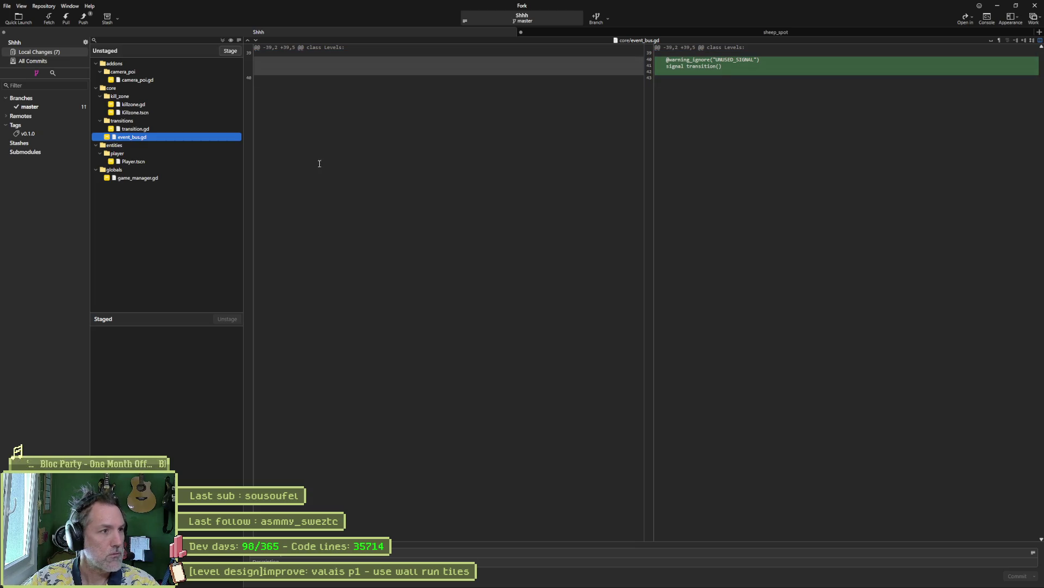
click(150, 179)
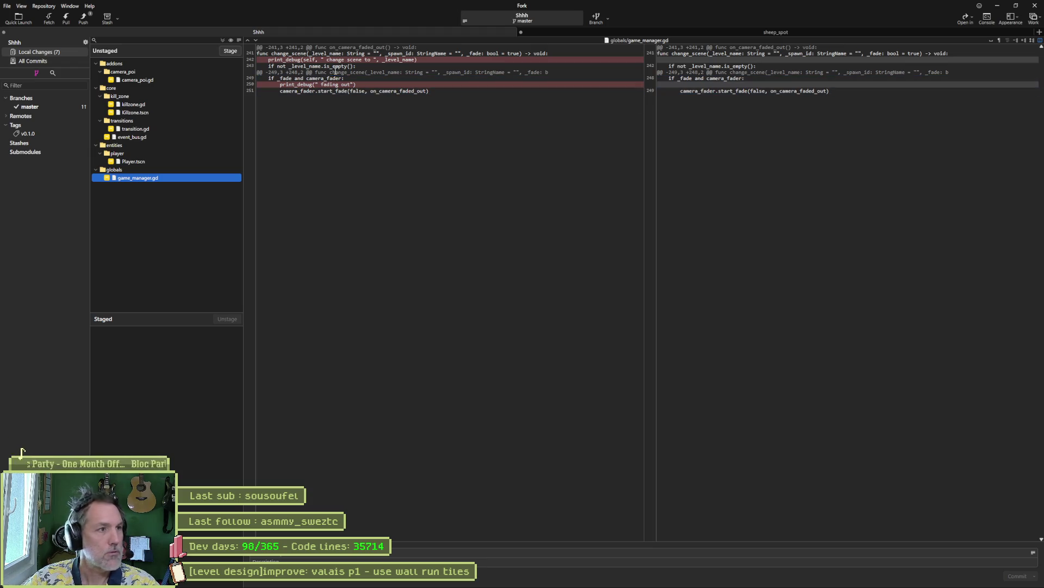
- Stage all seven files, commit them with a pasted summary, and push master to origin
click(224, 40)
click(320, 555)
key(ctrl+v)
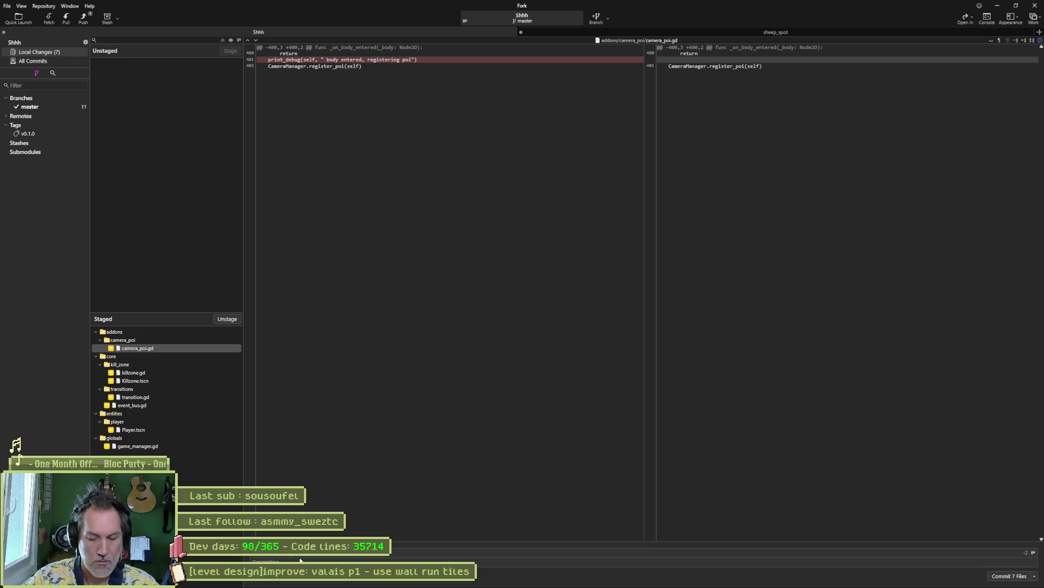
click(1009, 576)
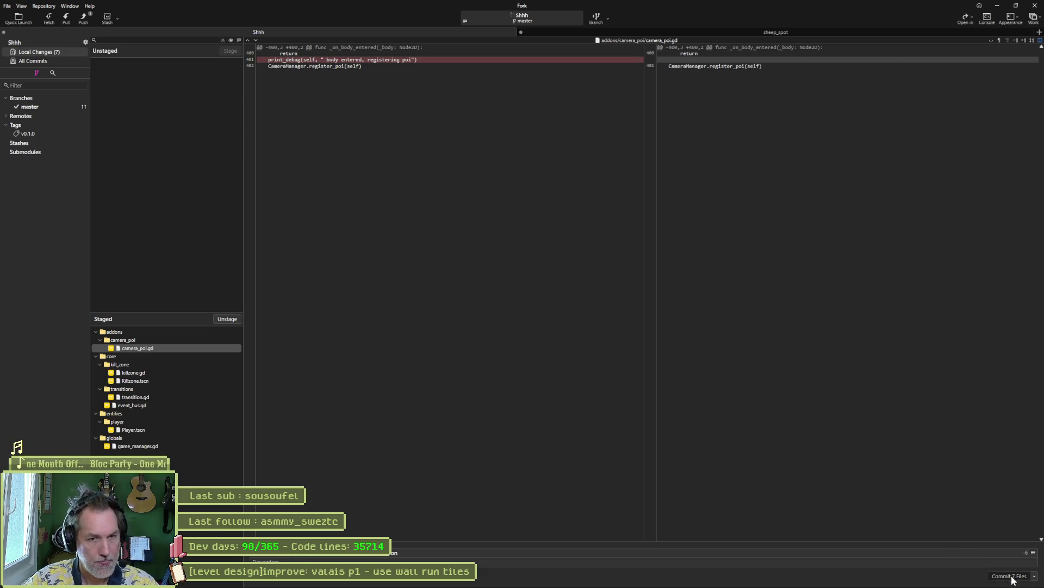
click(83, 18)
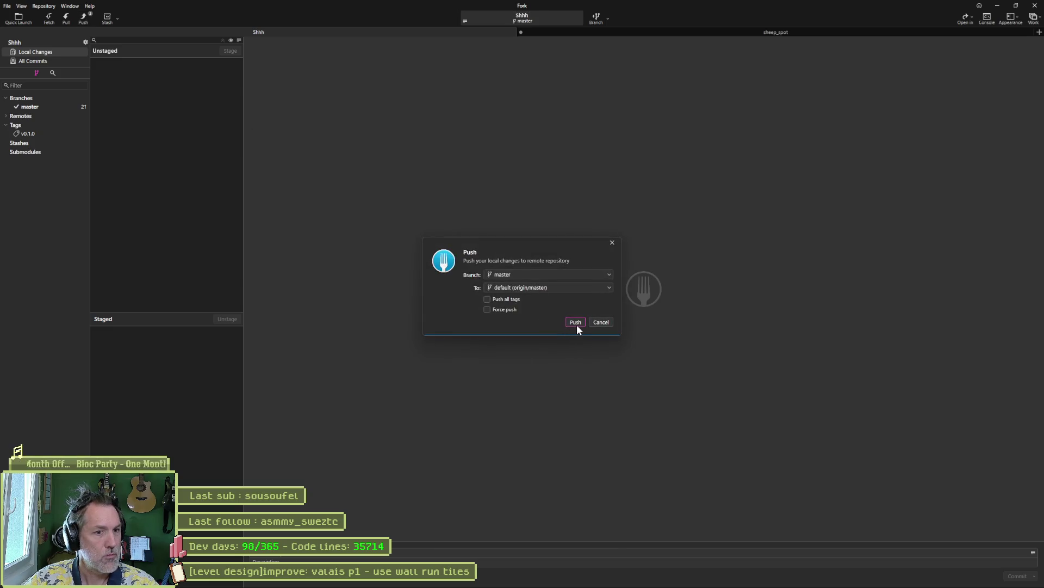
click(576, 322)
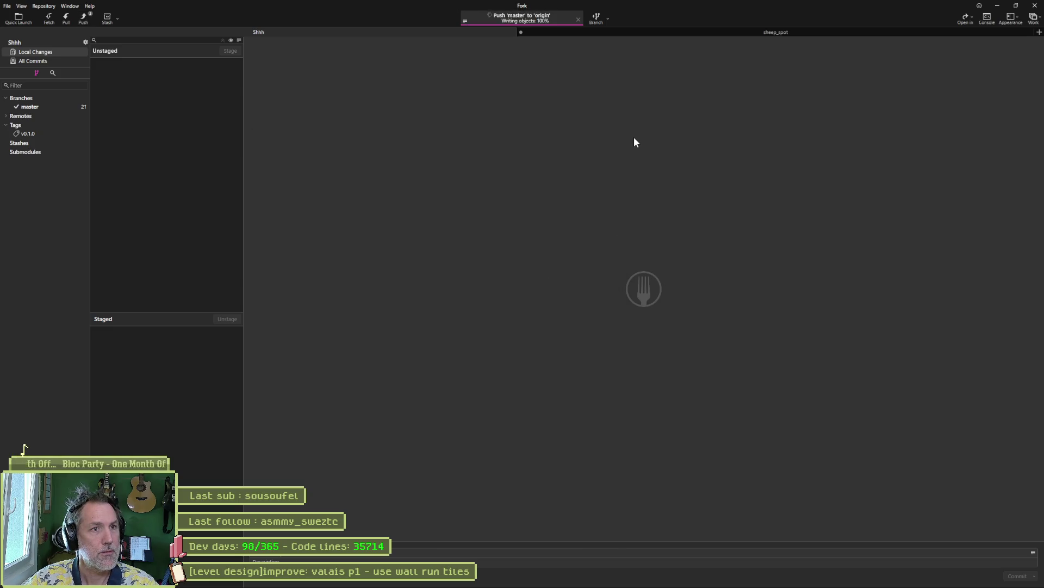
click(998, 10)
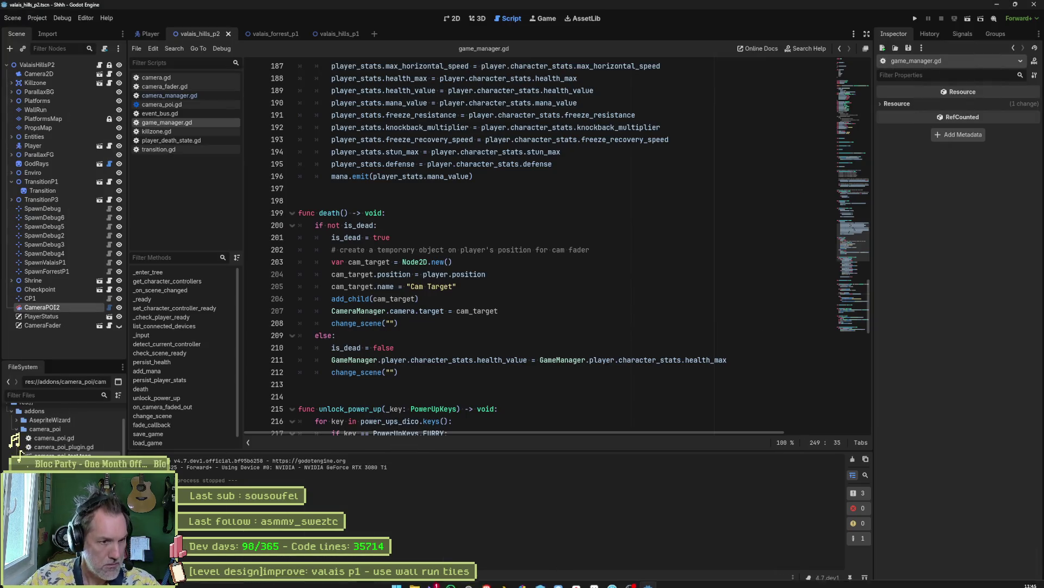
- Switch from Godot to the Asana task board in the browser
click(576, 577)
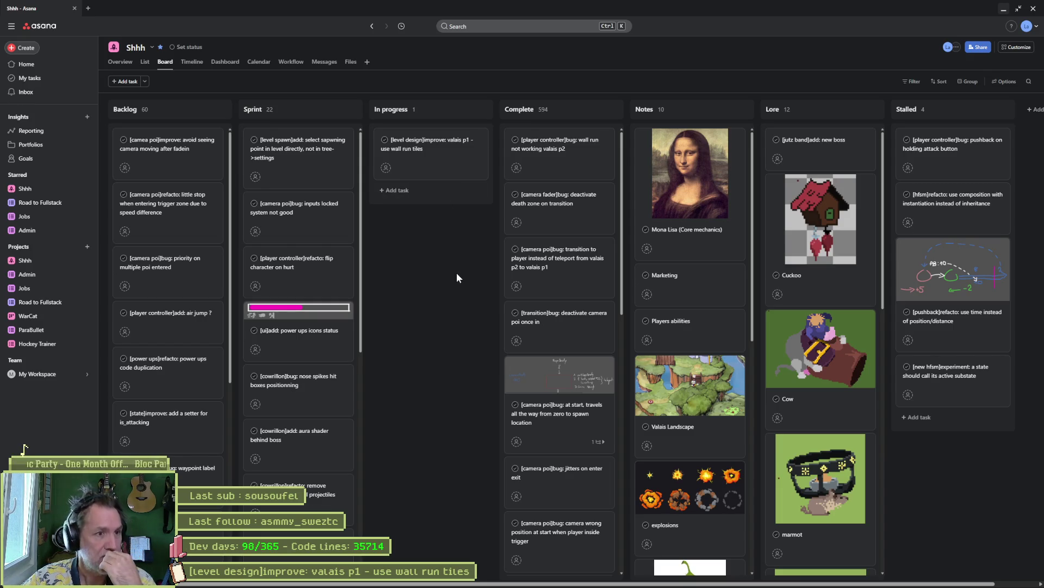
- Read the 'valais p1 - use wall run tiles' task details, close them, and go back to Godot
click(434, 144)
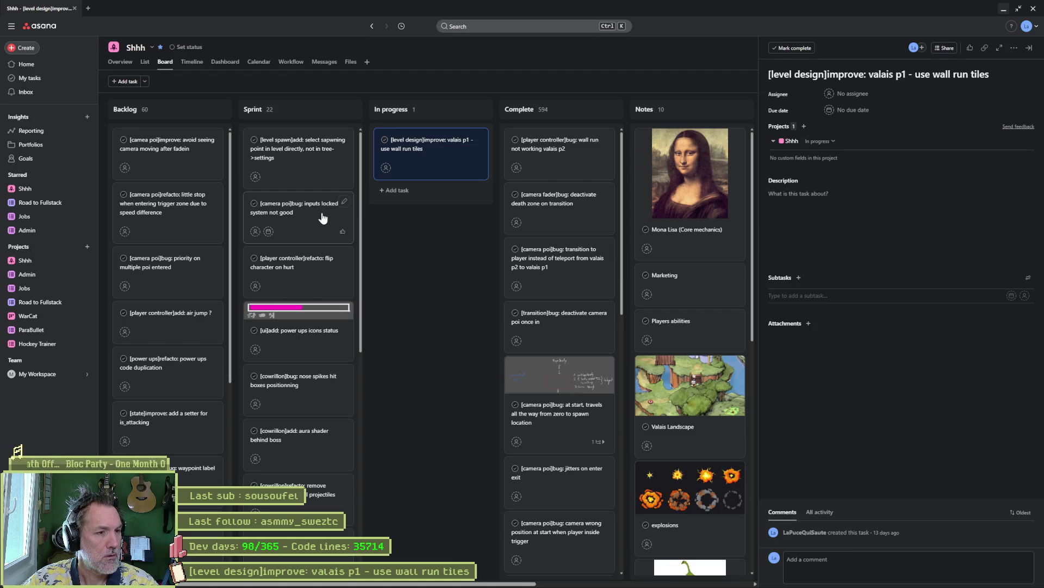
click(422, 293)
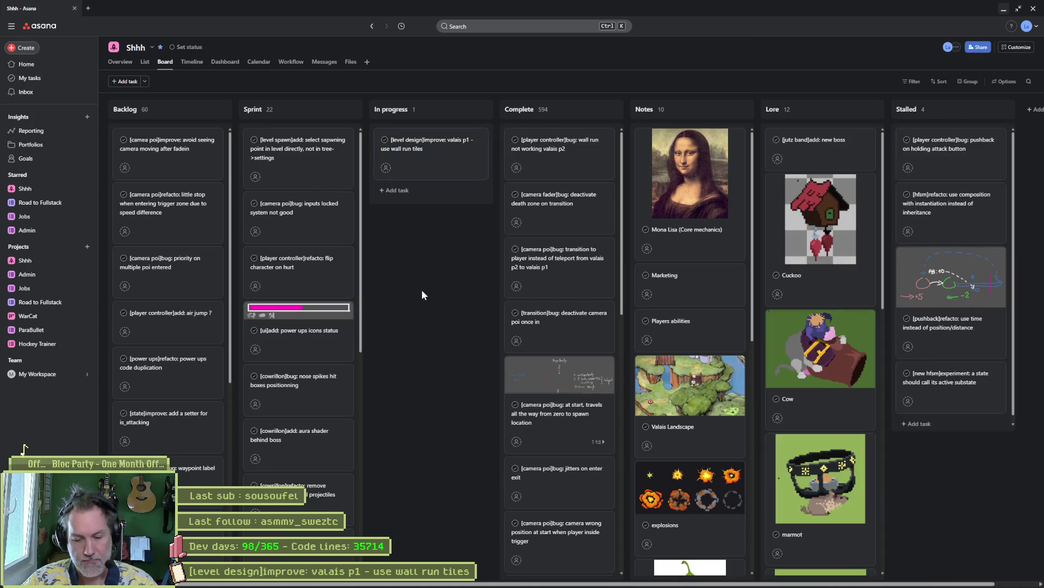
click(648, 578)
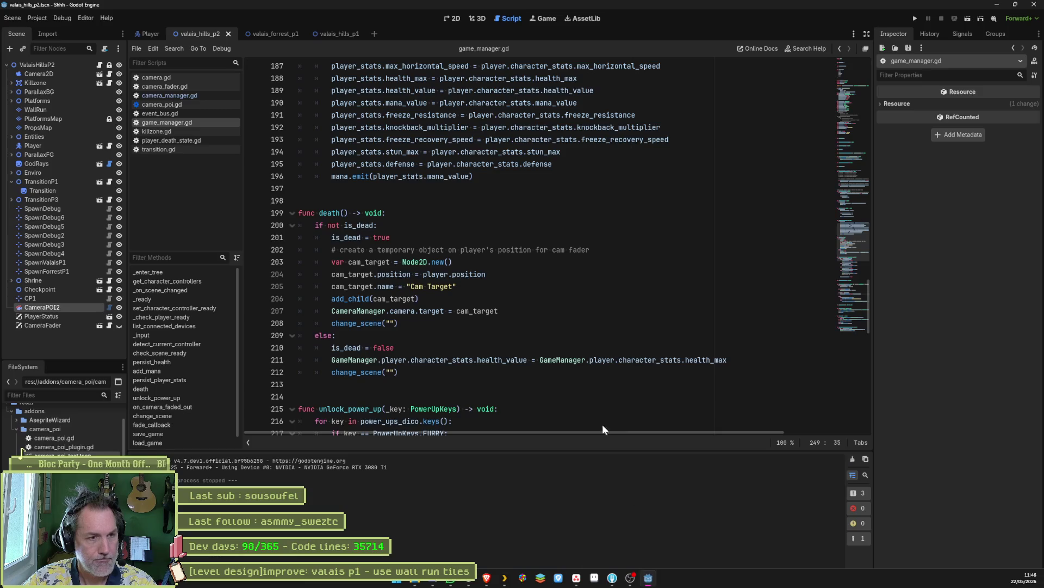
- Playtest briefly, then check the ValaisHillsP2 level's spawn point, leaving it at SpawnValaisP1
key(F5)
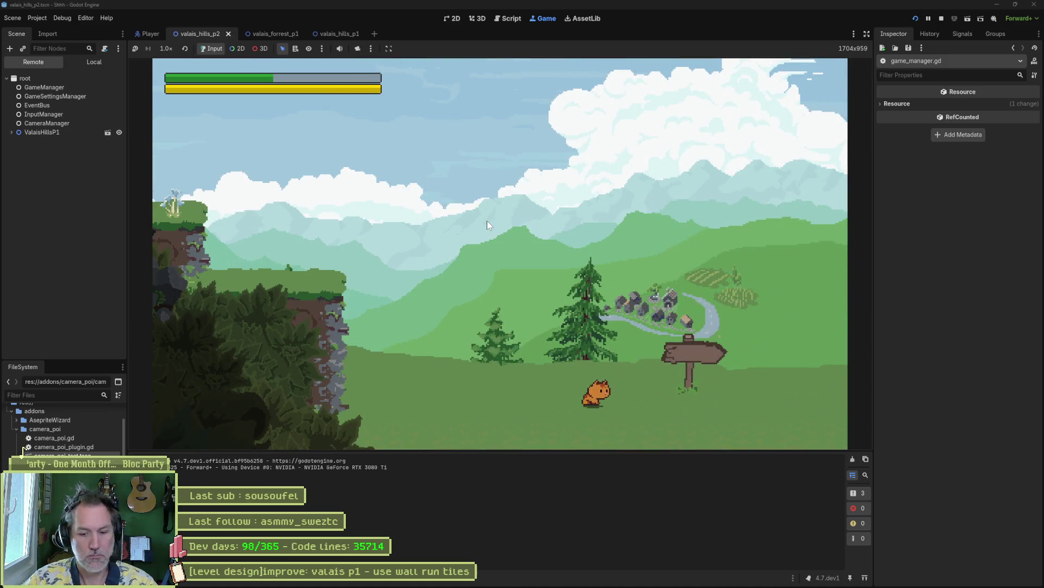
key(F8)
click(74, 64)
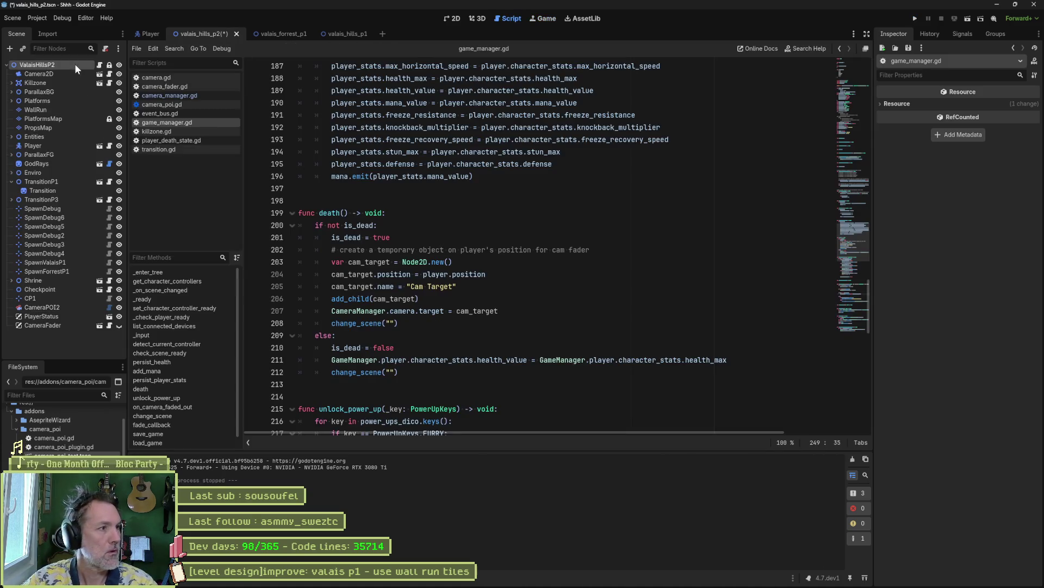
click(933, 115)
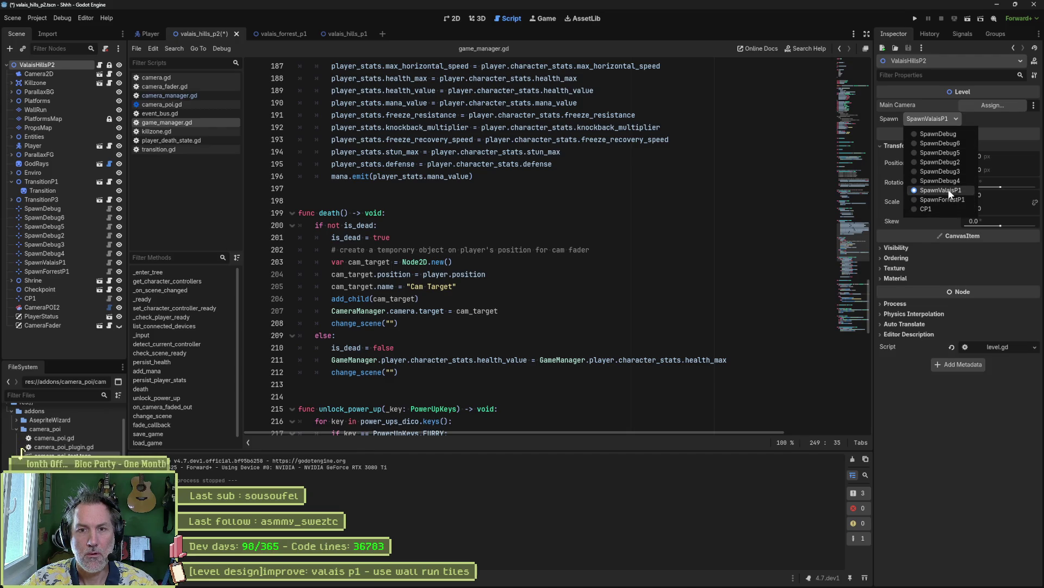
click(723, 172)
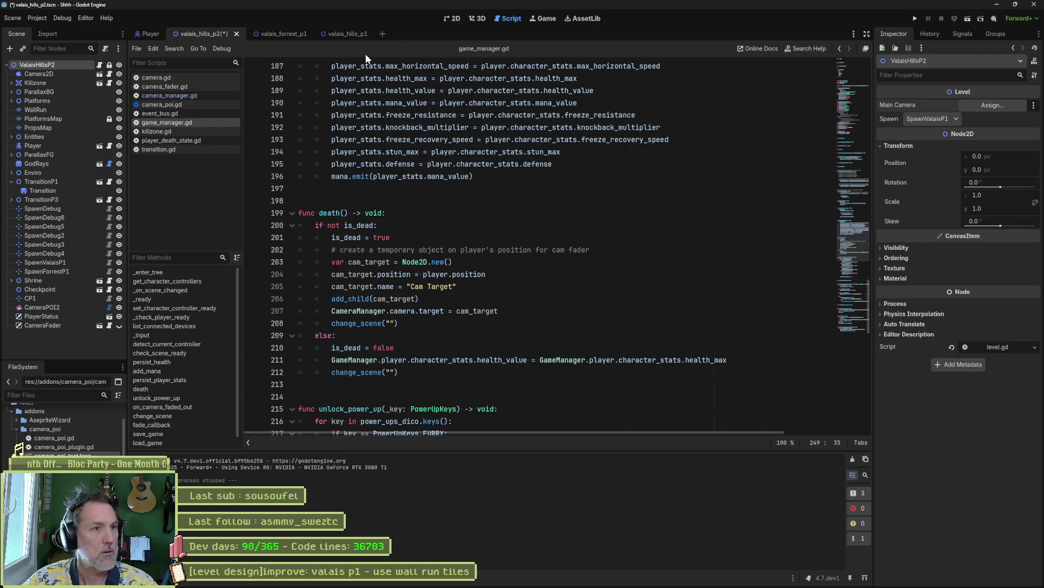
- In the valais_hills_p1 scene, set the level's Spawn to SpawnStart and run the game
click(344, 35)
click(928, 119)
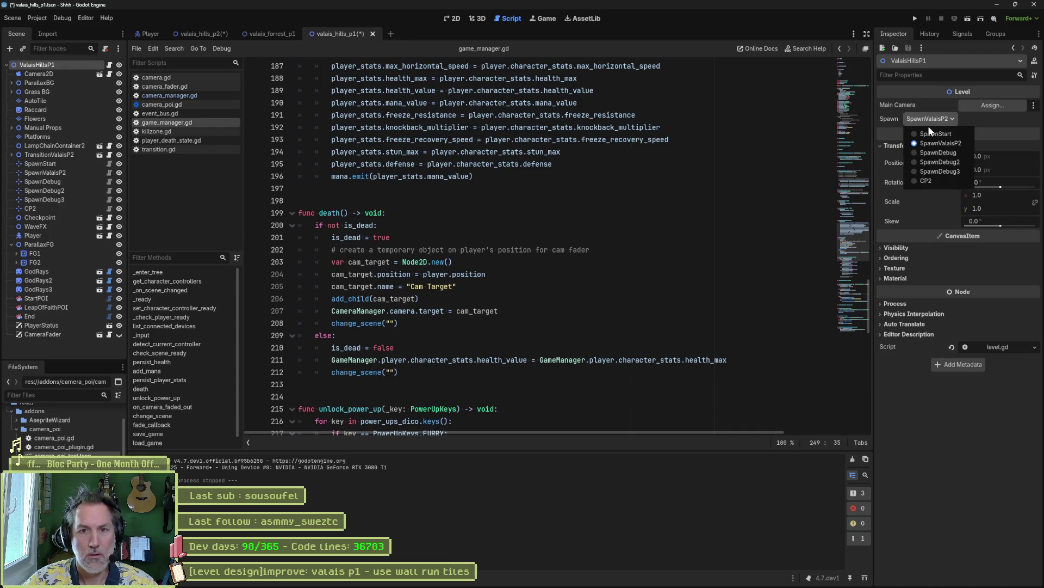
click(934, 132)
click(621, 190)
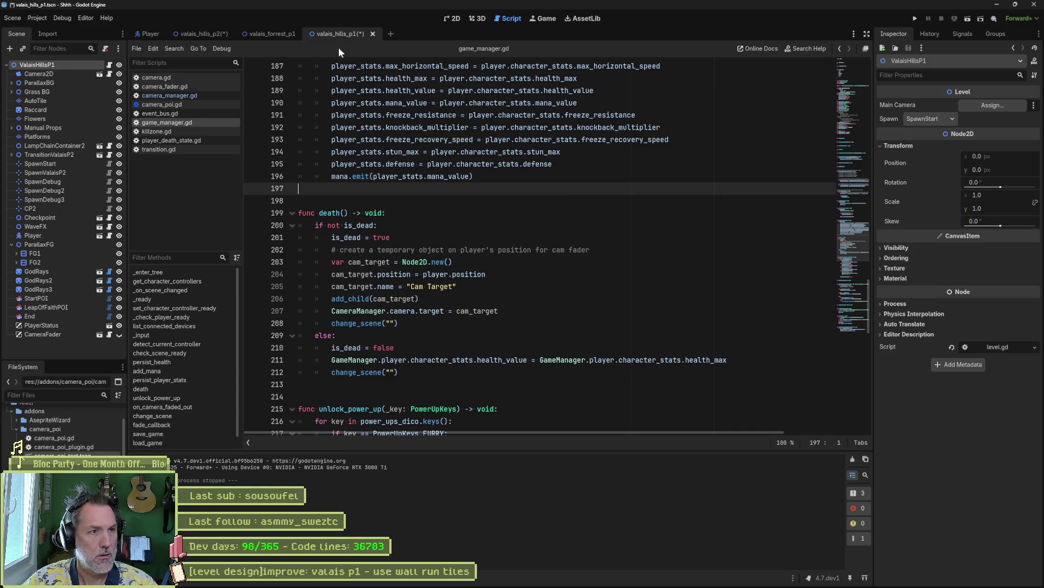
key(F5)
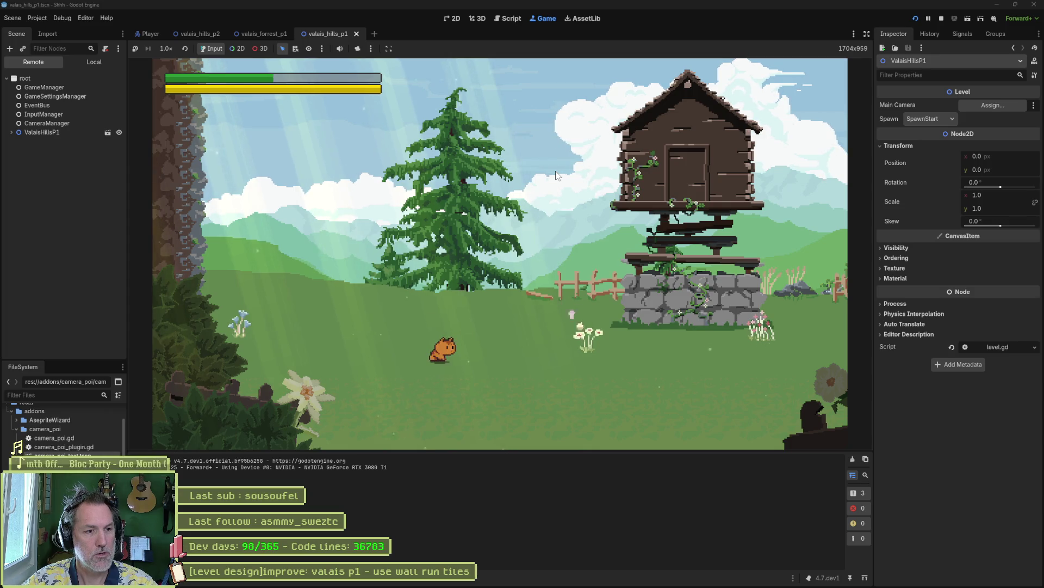
- Run the fox across the meadow, jump onto the rocky ledge, pass the cross hill, then stop the game
key(Right)
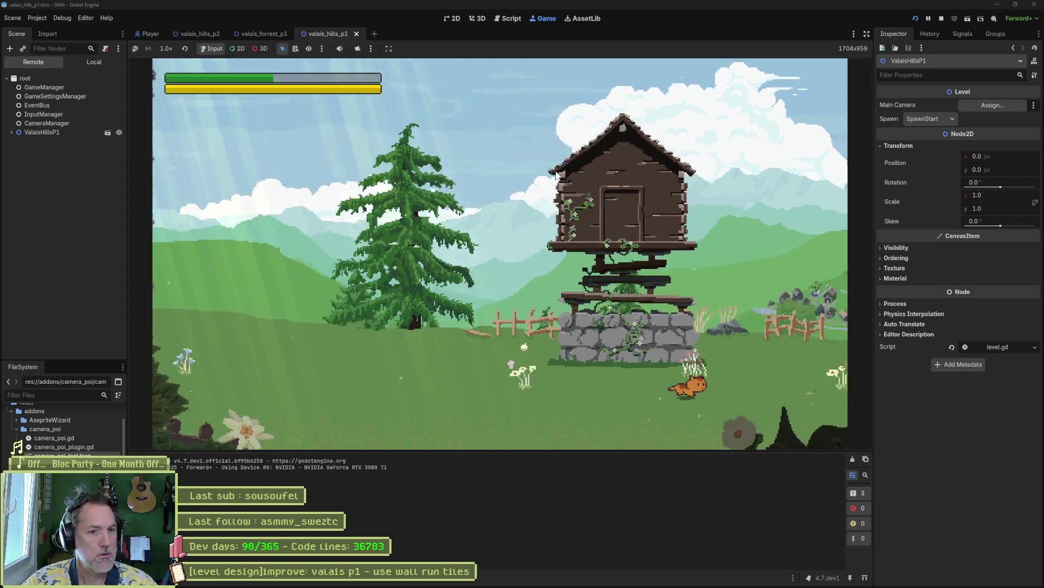
key(Right)
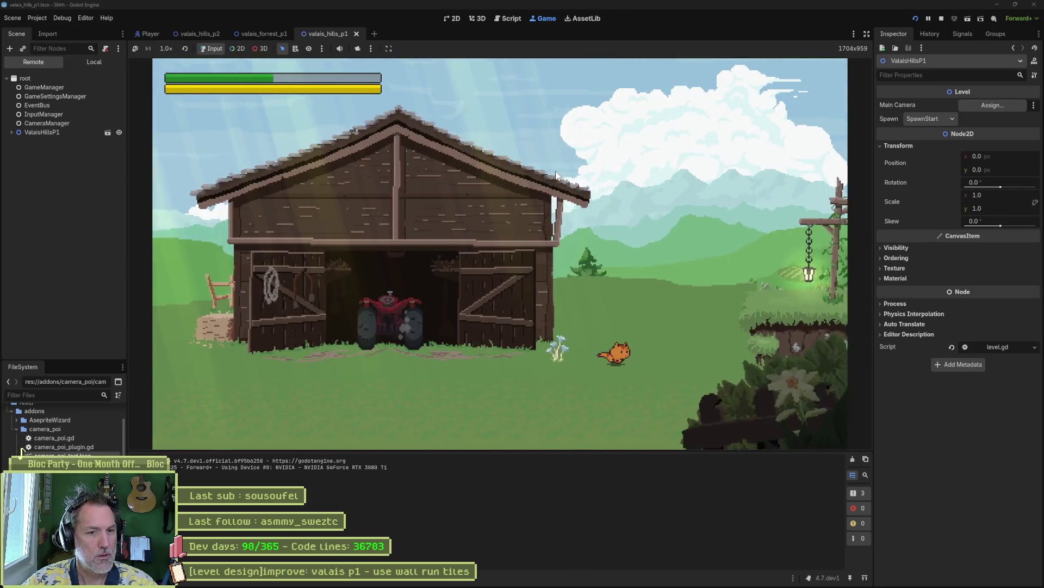
key(space)
key(Right)
key(space)
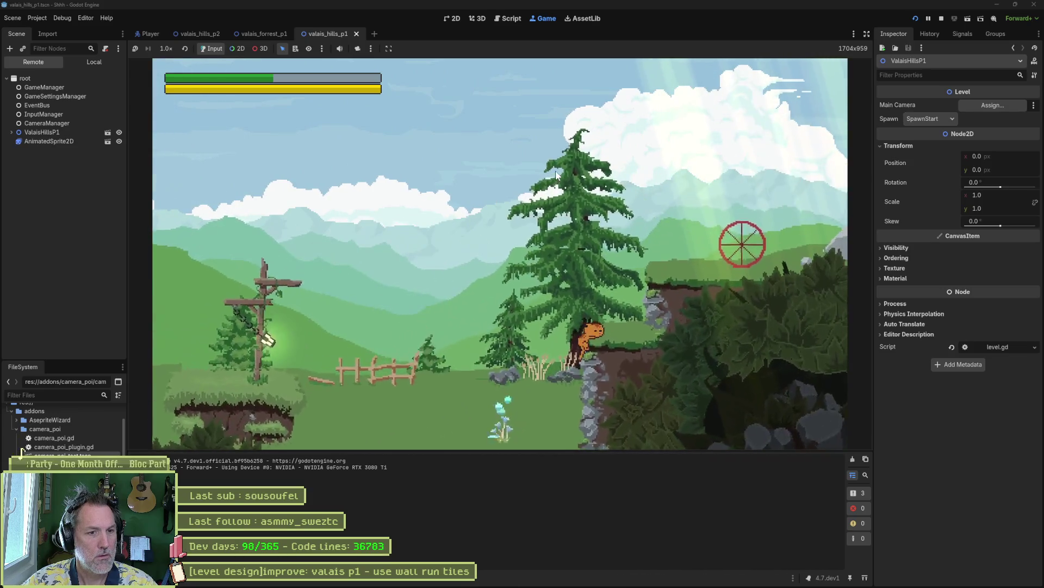
key(Right)
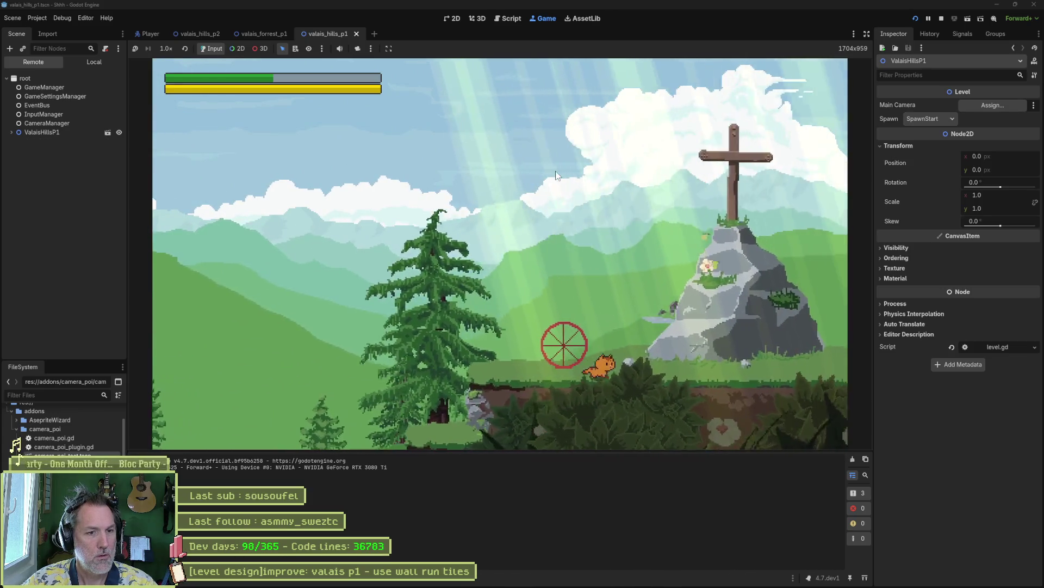
key(Right)
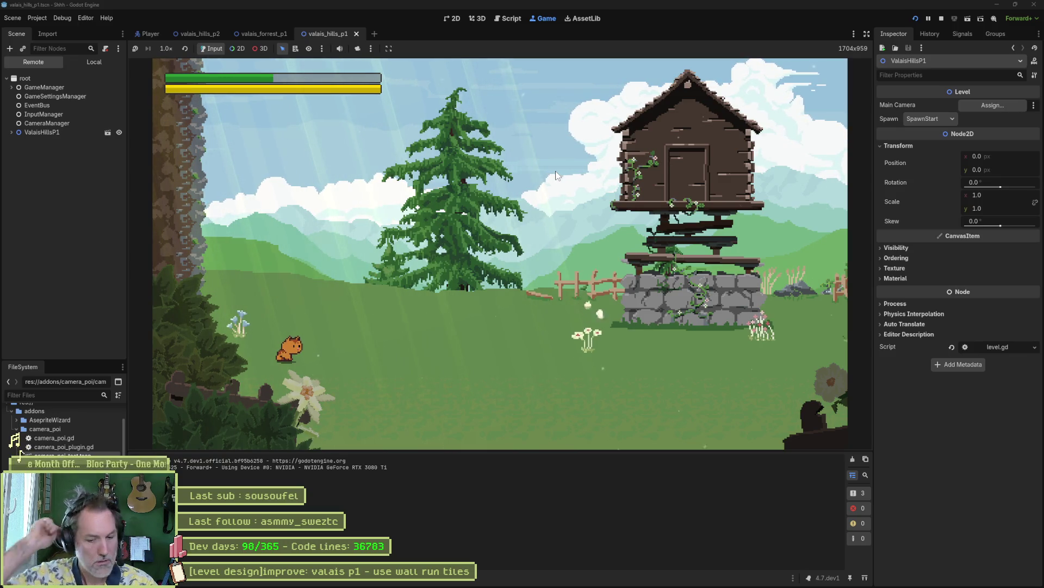
key(F8)
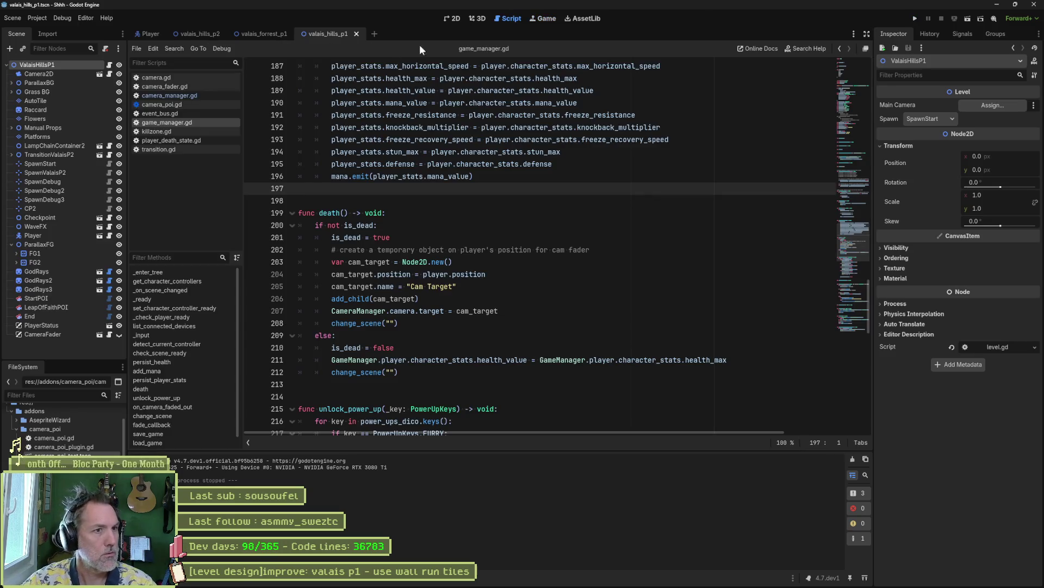
key(ctrl+F1)
scroll(566, 238, down, 5)
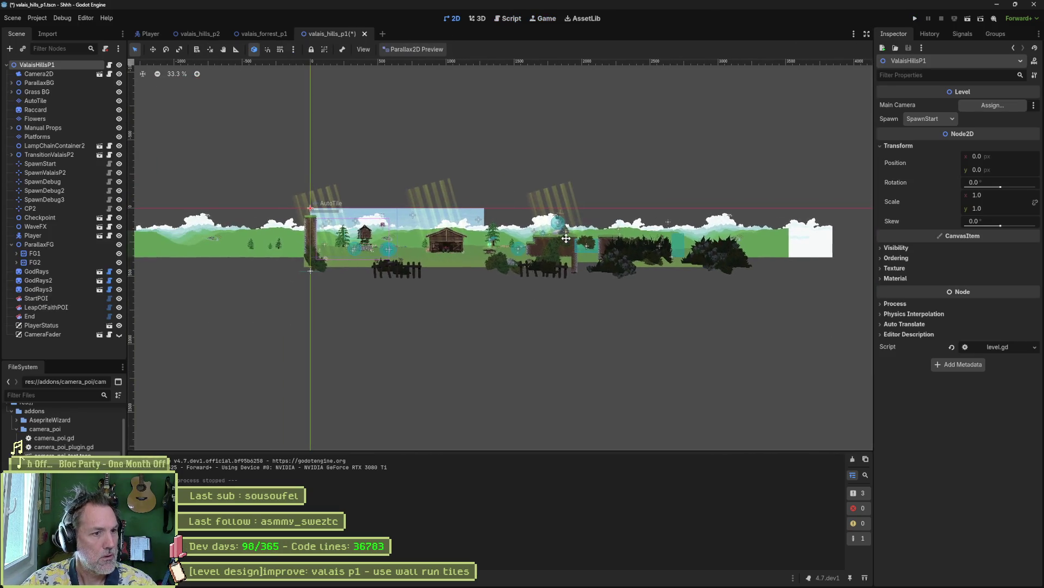
scroll(566, 238, up, 5)
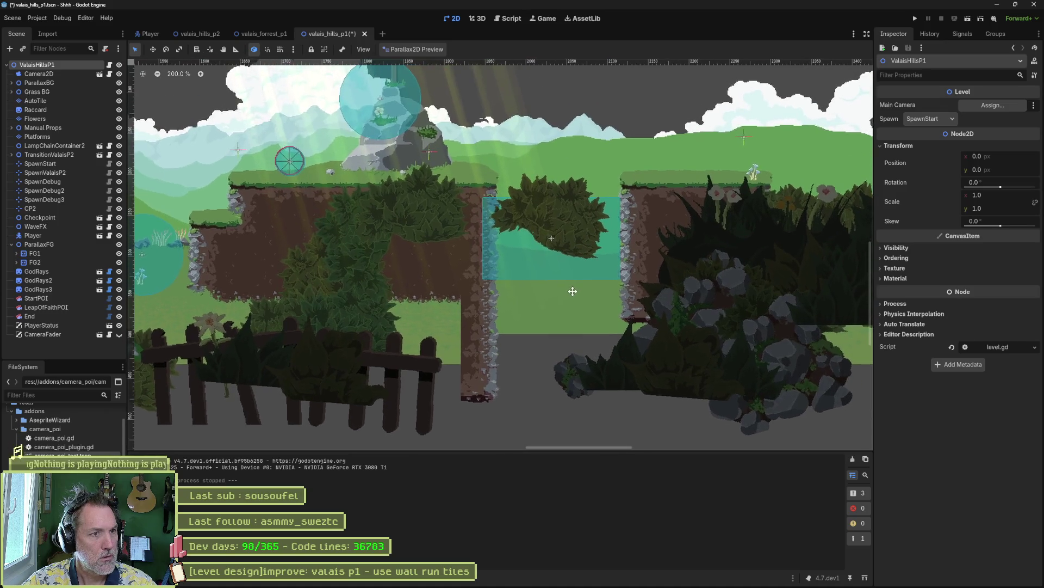
scroll(573, 292, down, 6)
scroll(319, 279, up, 2)
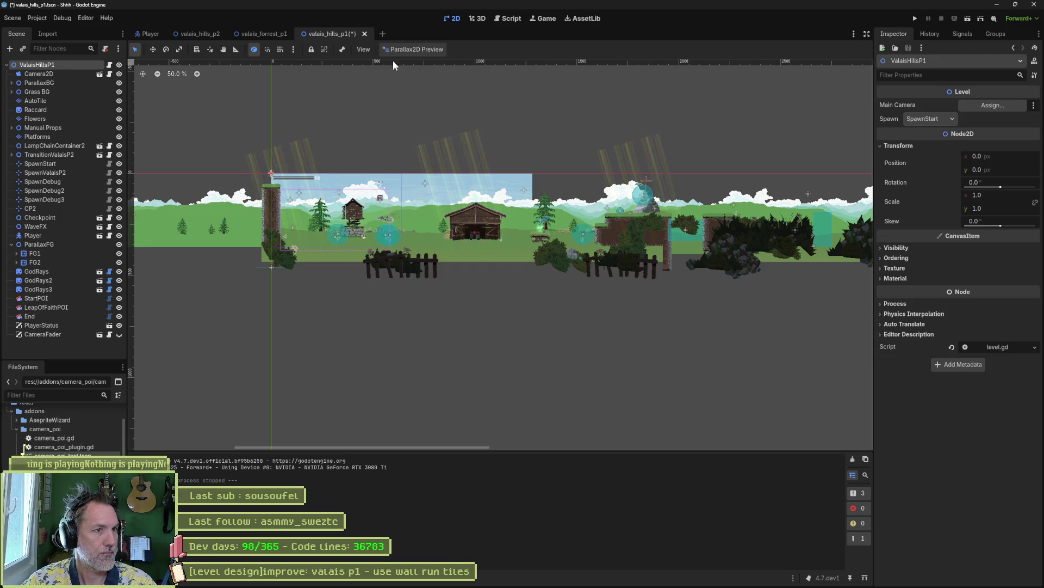
click(505, 19)
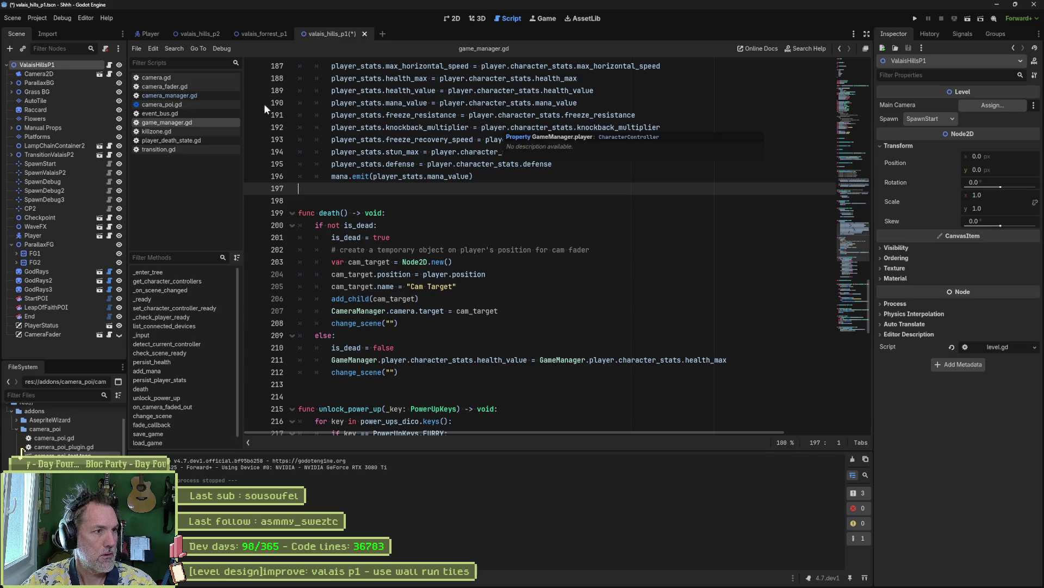
- Open transition.gd and killzone.gd and inspect killzone's body-entered handler and _on_transition code
click(170, 150)
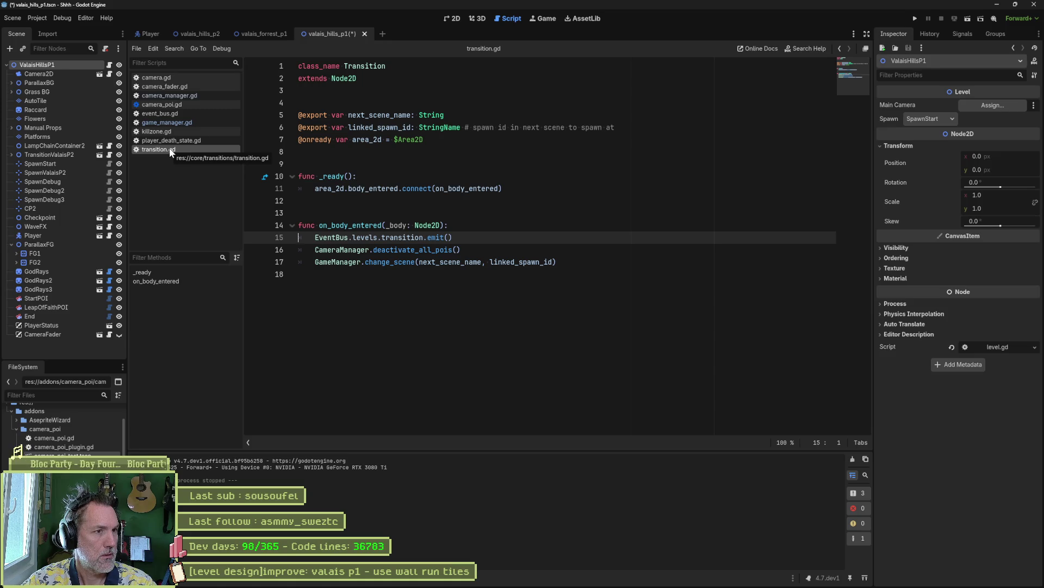
click(179, 133)
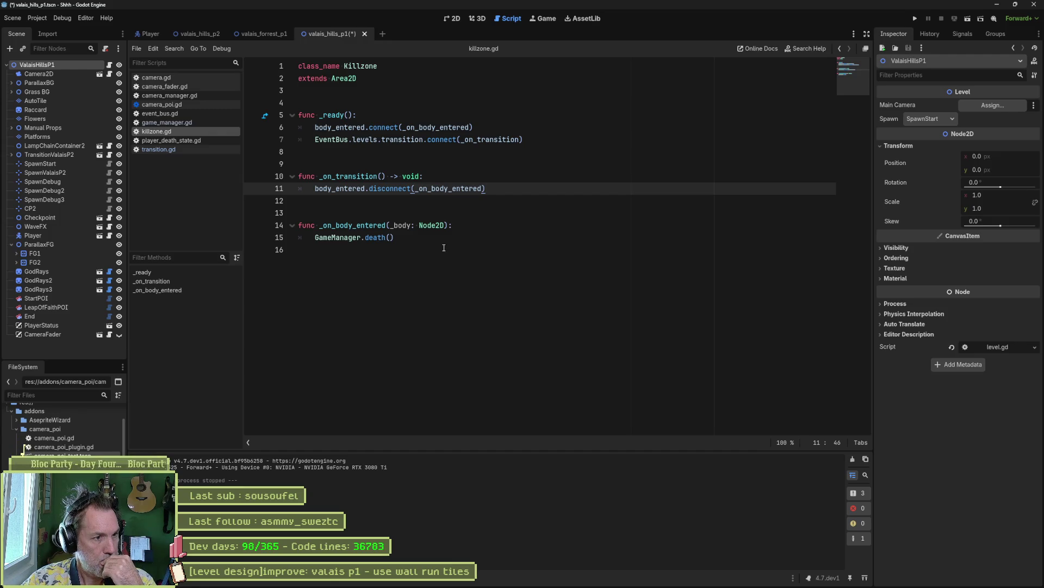
click(385, 235)
click(475, 226)
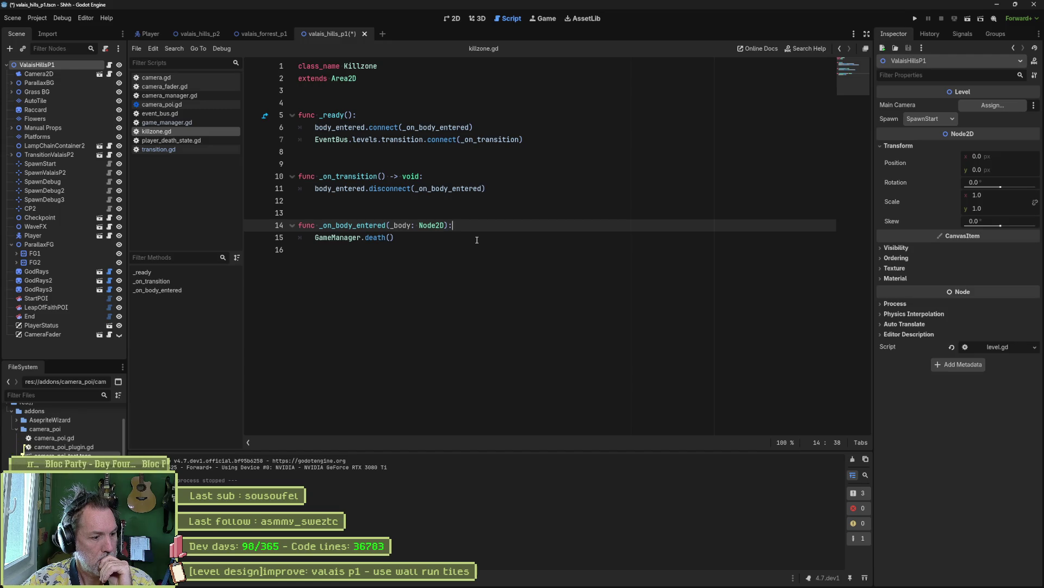
drag(491, 191, 504, 181)
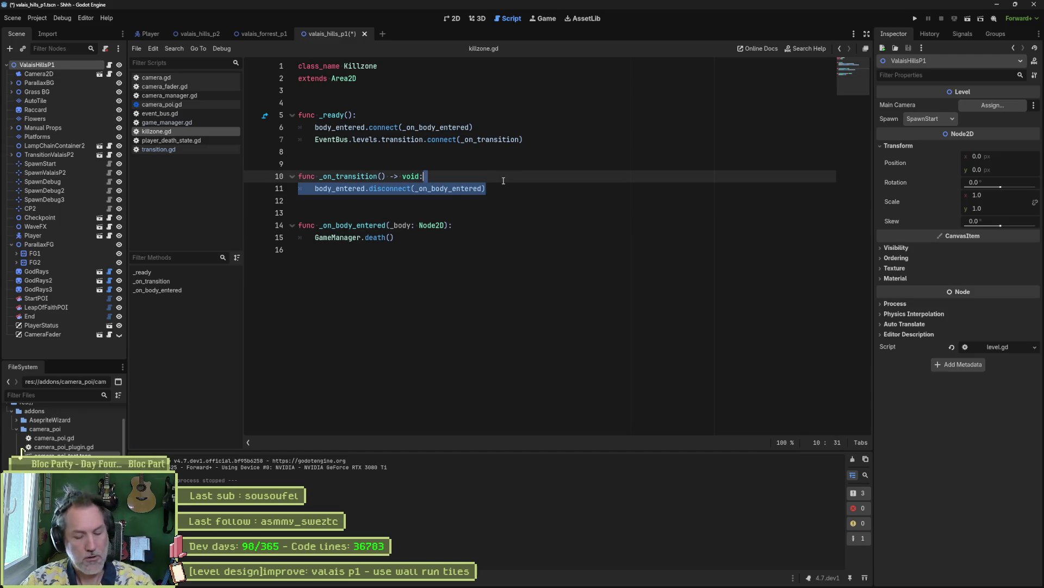
click(465, 227)
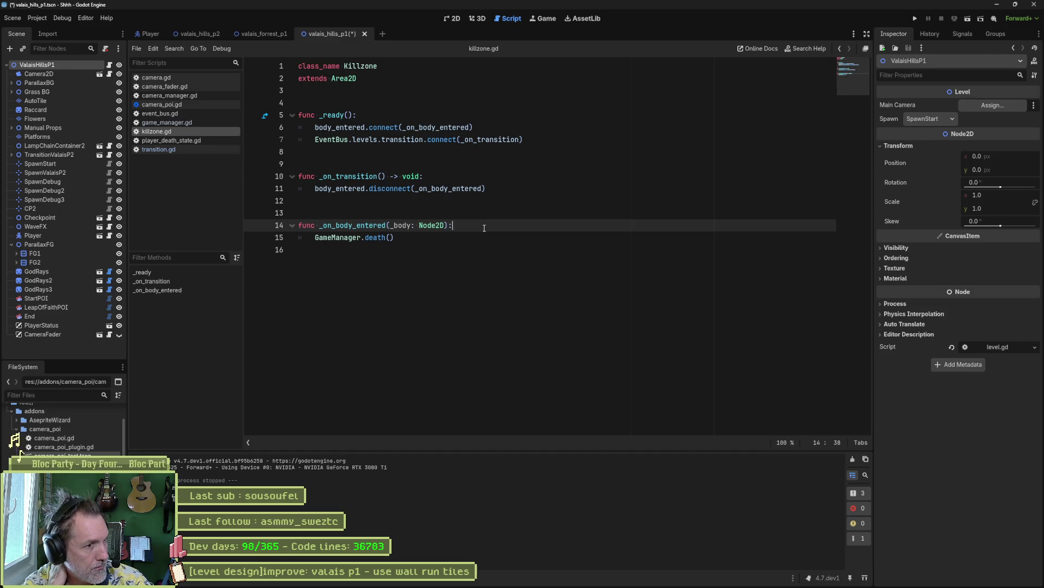
- Follow death() and change_scene to their definitions, then navigate back to killzone.gd
ctrl+click(376, 237)
scroll(445, 266, down, 1)
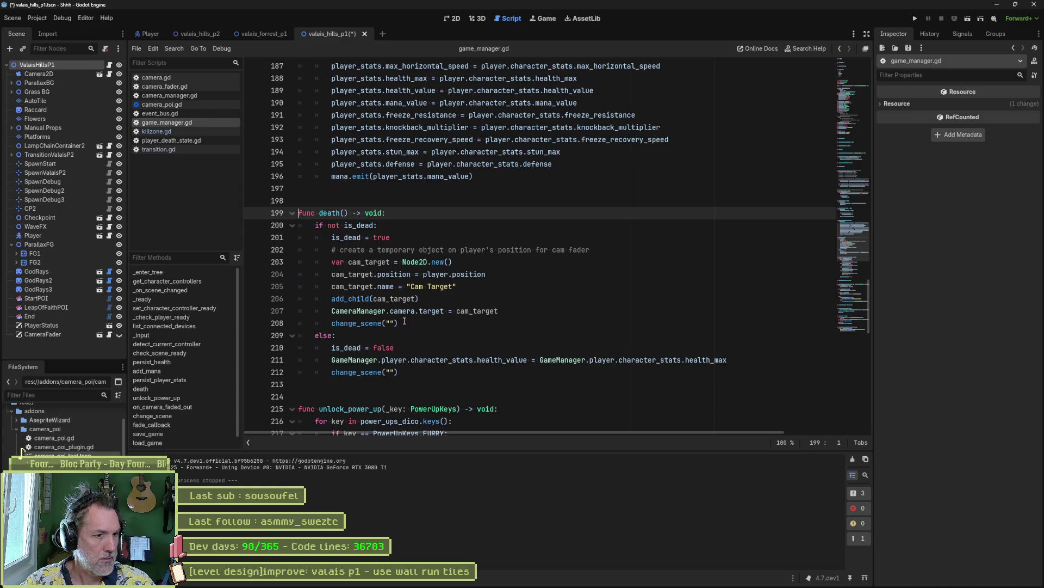
ctrl+click(390, 322)
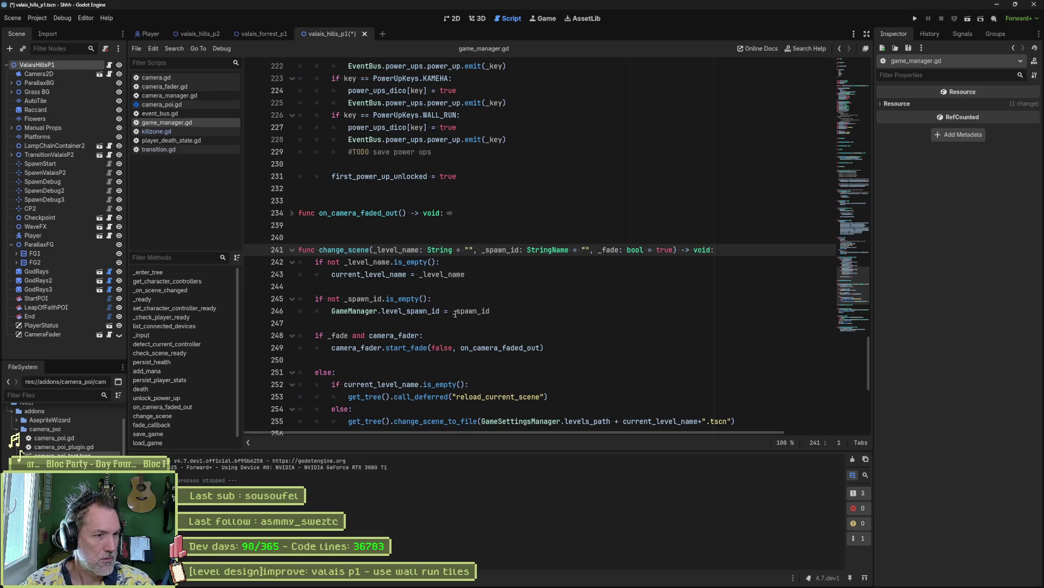
scroll(503, 326, down, 3)
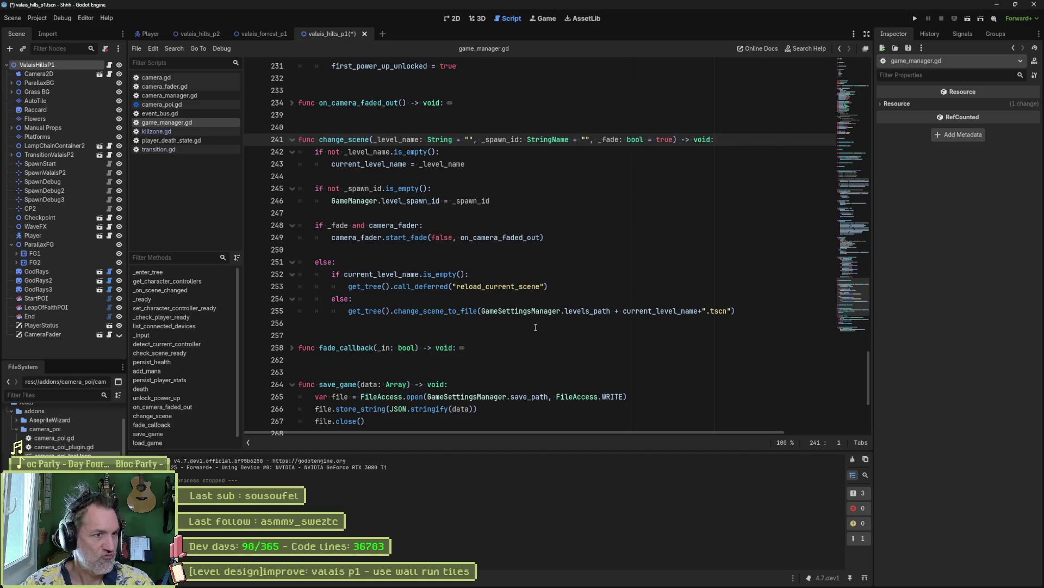
scroll(536, 327, up, 10)
key(alt+Left)
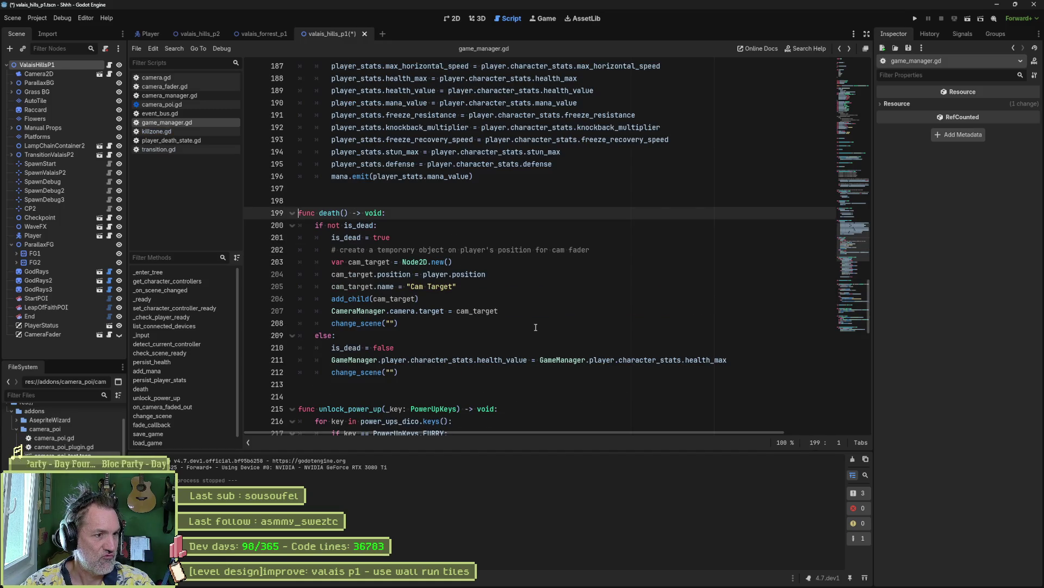
key(alt+Left)
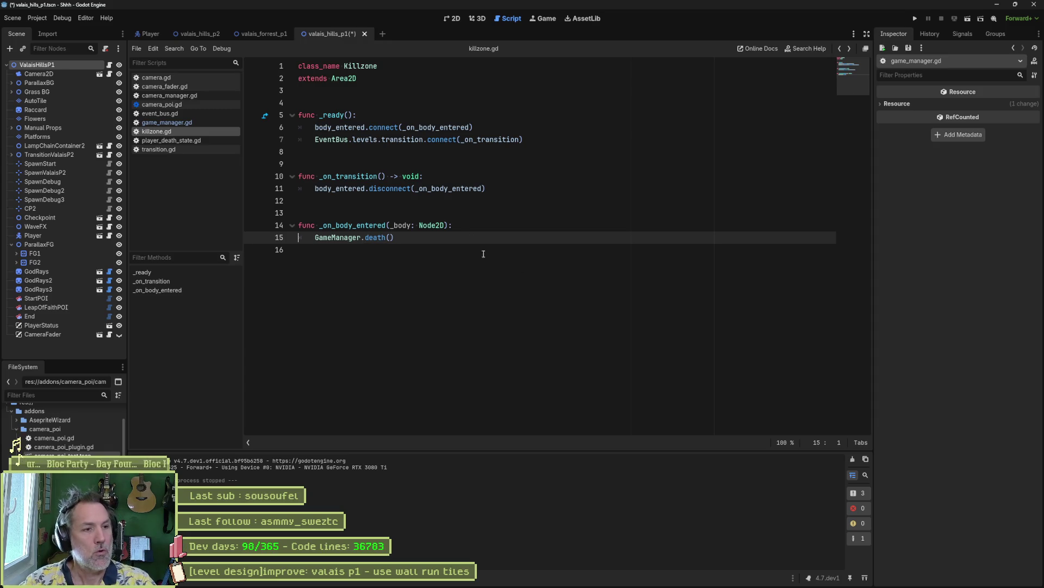
- Look up where levels on line 7 is defined, then open player_death_state.gd
double_click(403, 141)
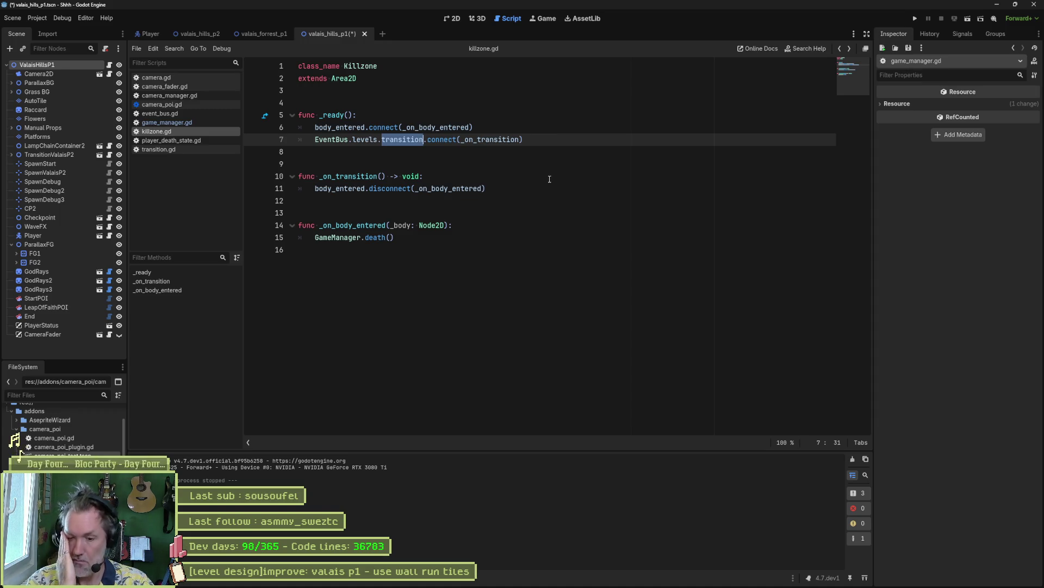
click(370, 139)
ctrl+click(367, 139)
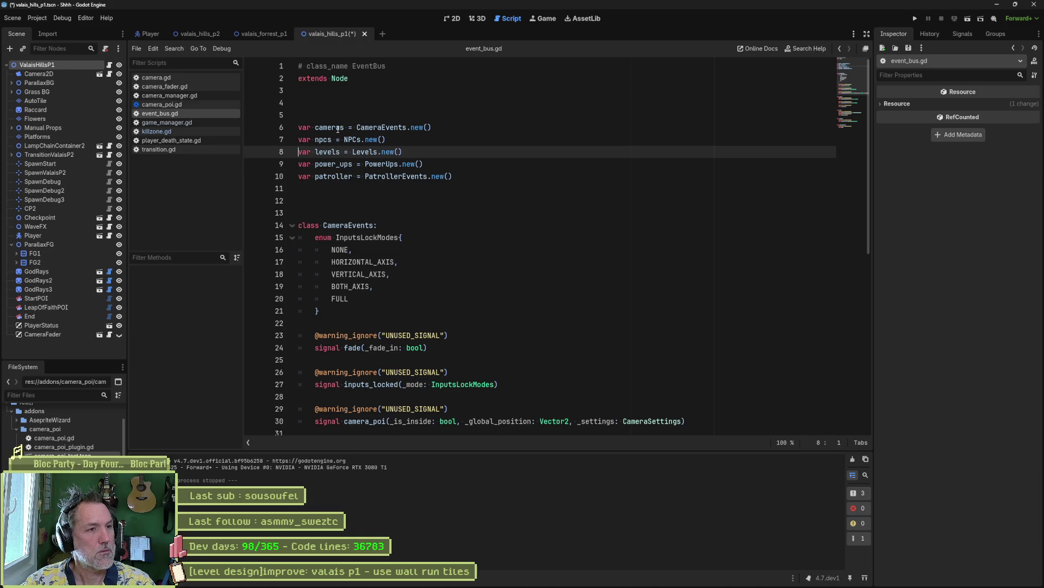
double_click(324, 141)
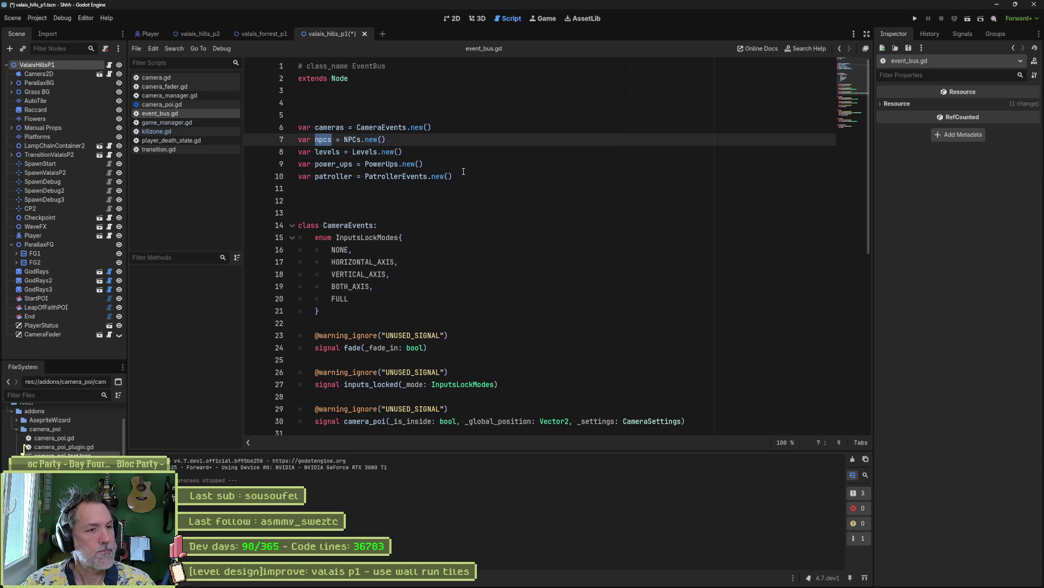
click(319, 152)
double_click(323, 139)
click(321, 151)
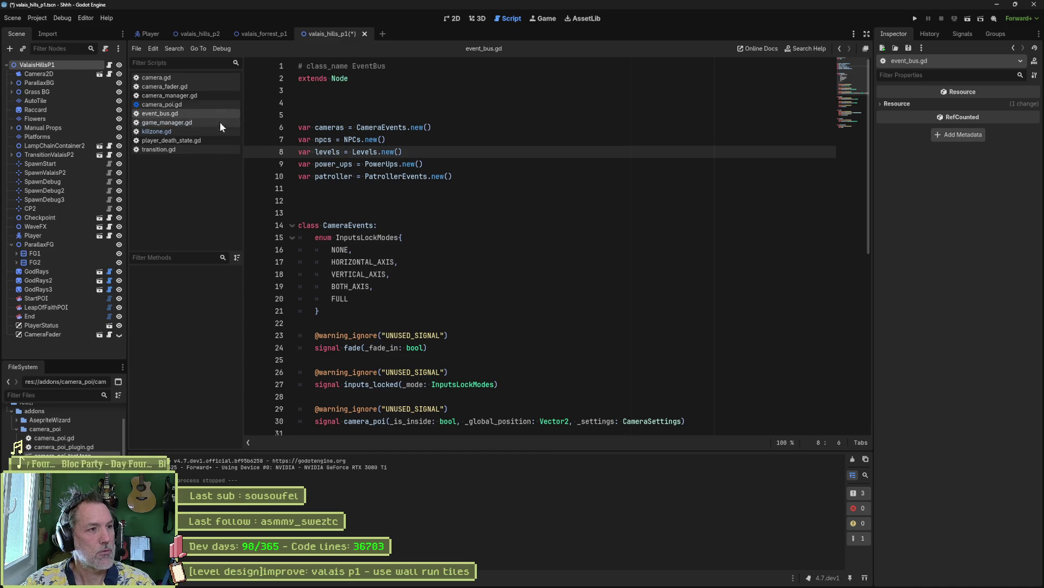
click(211, 140)
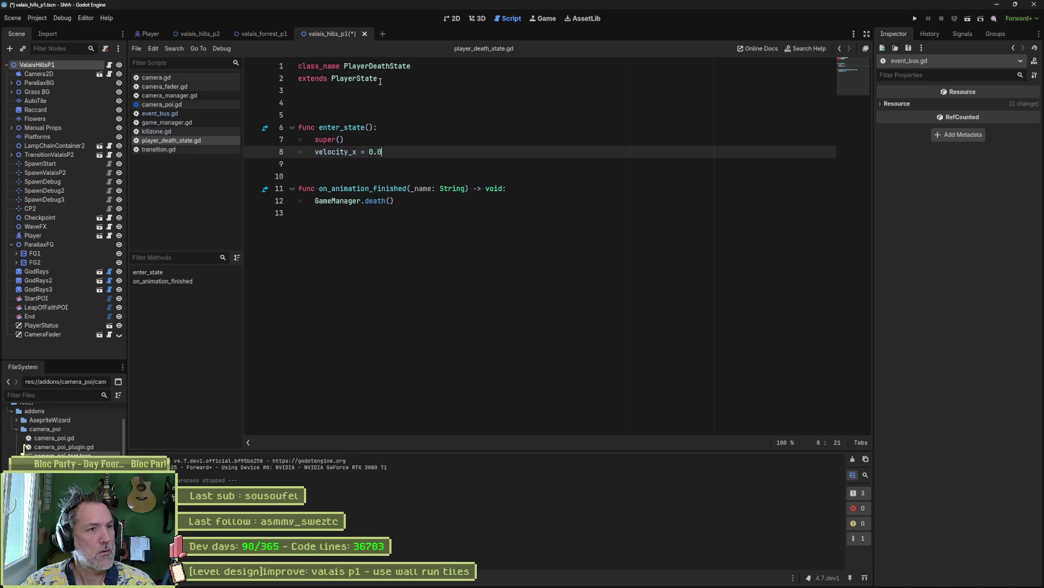
- Jump to death() in game_manager.gd, check health_value's declaration in character_stats.gd, then close that script
ctrl+click(364, 200)
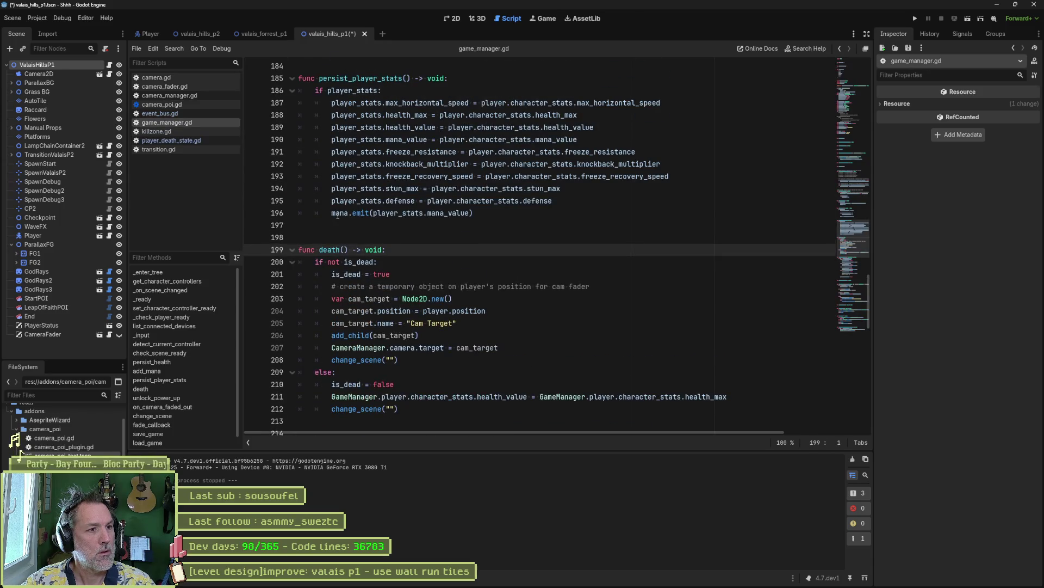
scroll(369, 231, down, 2)
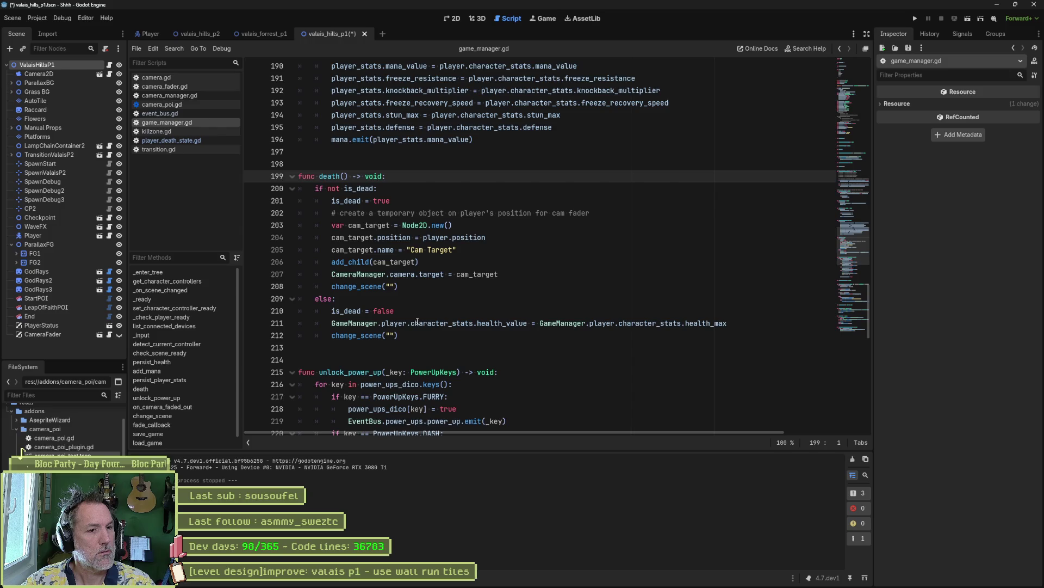
mouse_move(405, 324)
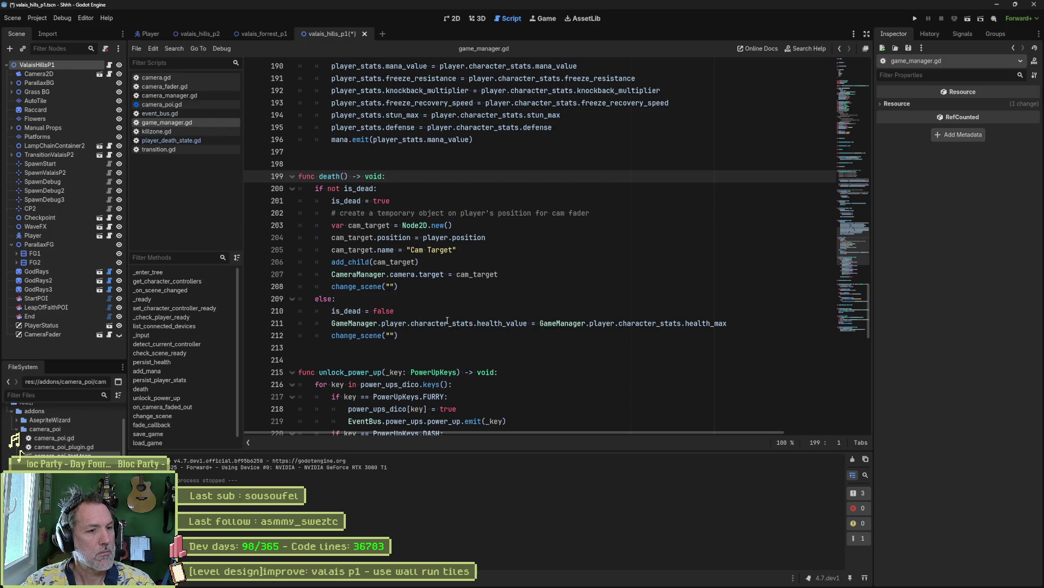
click(506, 323)
ctrl+click(505, 324)
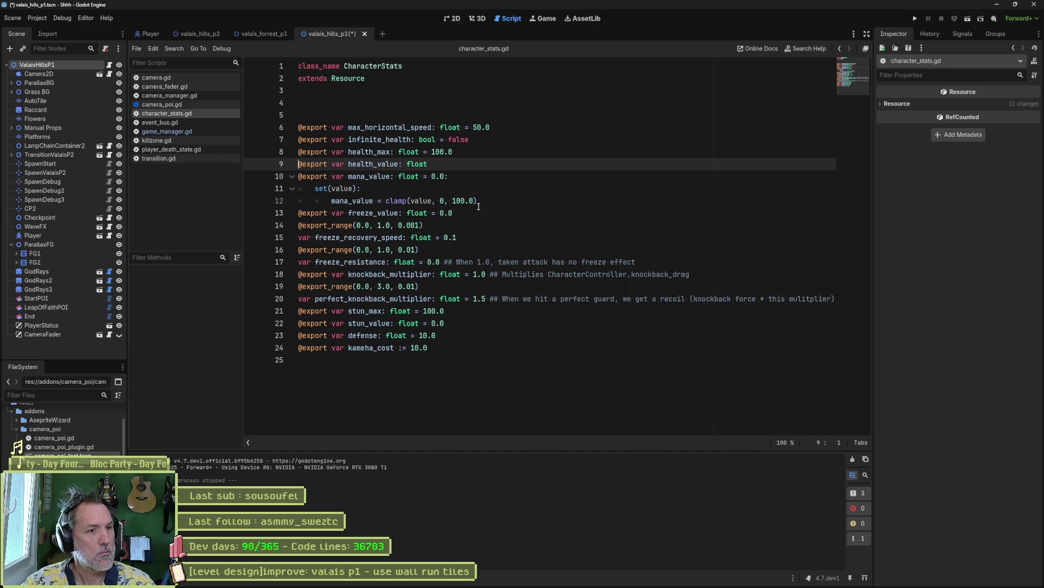
key(ctrl+w)
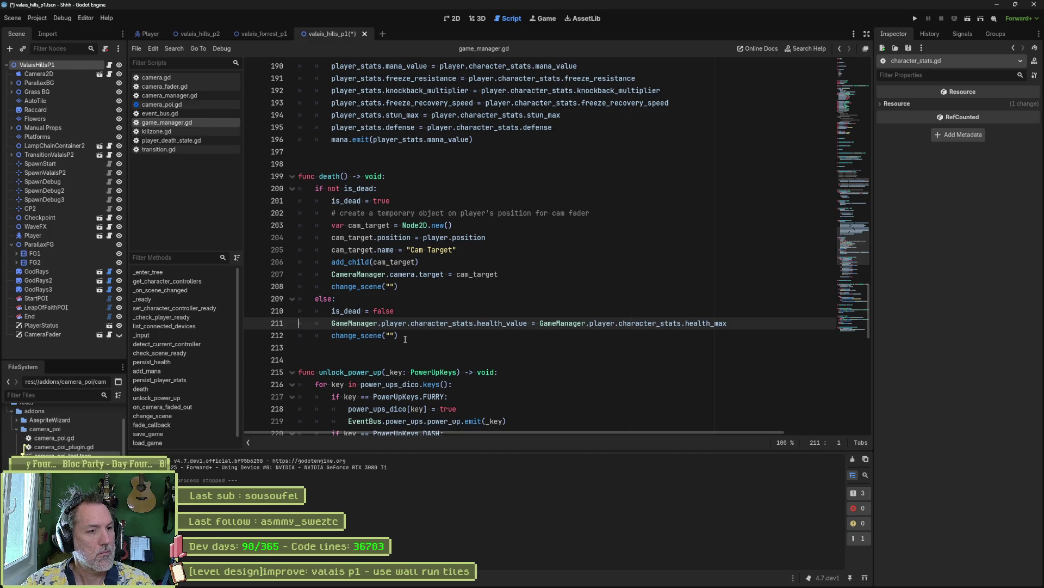
- Jump to the change_scene definition and fold all functions in game_manager.gd with Alt+0
ctrl+click(364, 335)
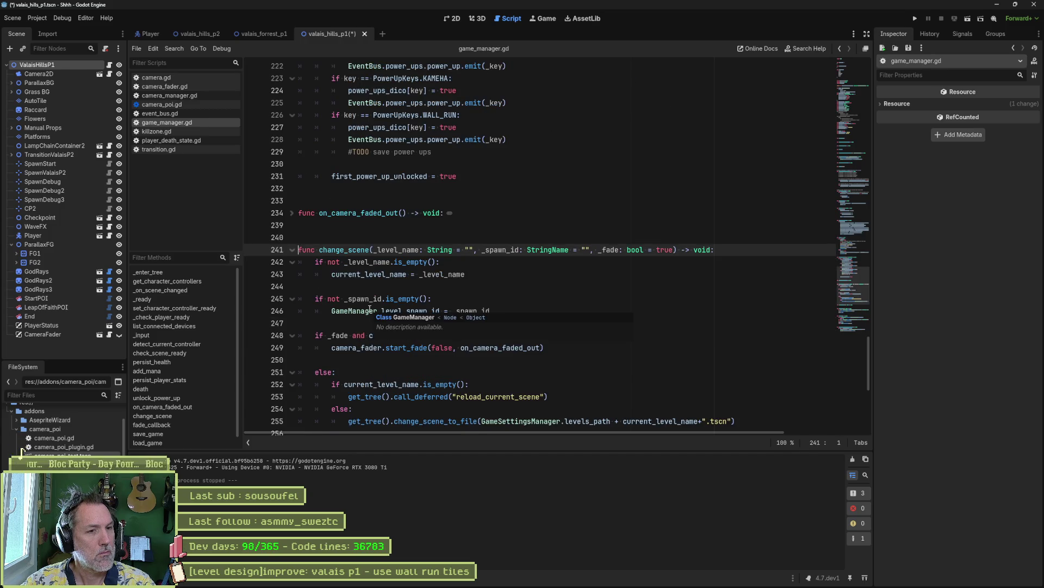
scroll(495, 321, down, 1)
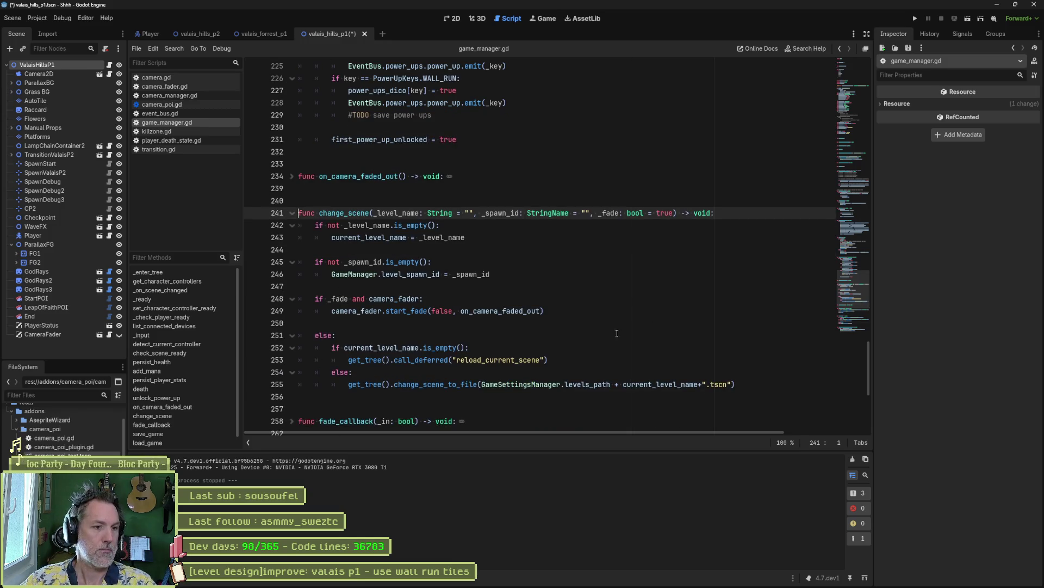
scroll(592, 206, down, 1)
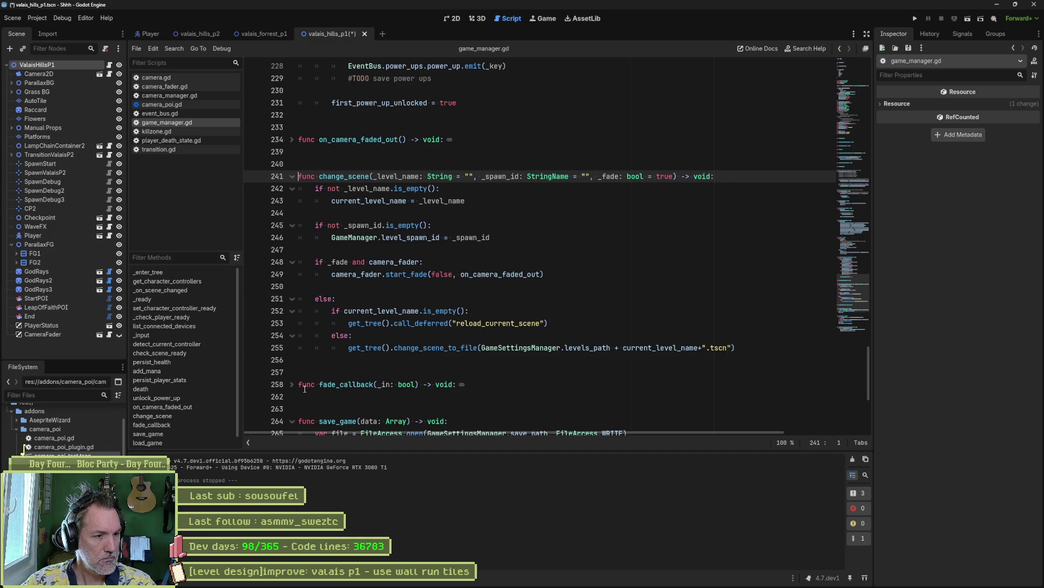
scroll(550, 359, down, 3)
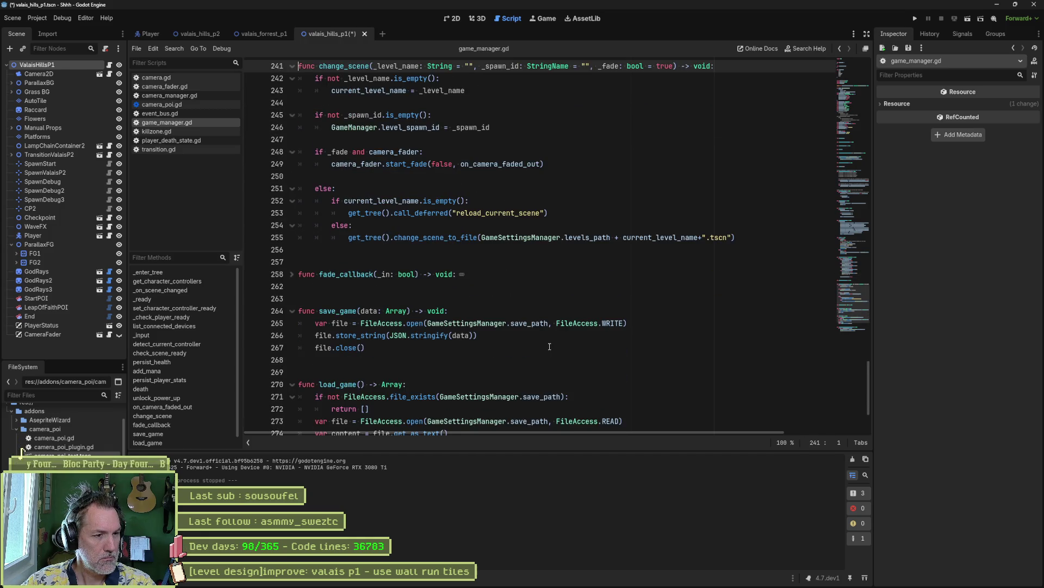
scroll(547, 344, down, 1)
key(alt+0)
scroll(342, 360, up, 8)
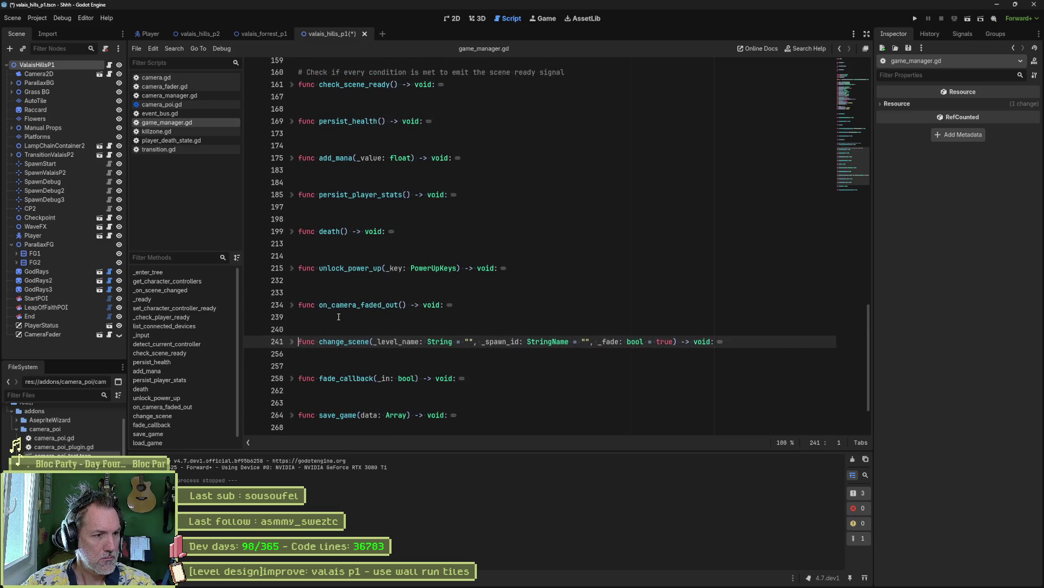
- Unfold death() and review the lines resetting health_value to health_max and calling change_scene
click(292, 232)
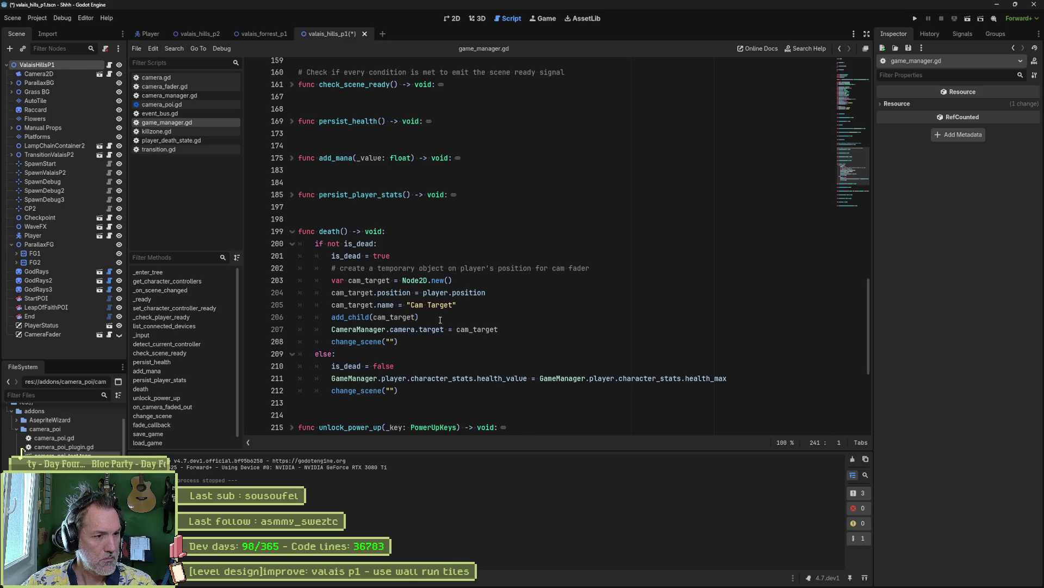
mouse_move(399, 390)
mouse_down()
mouse_move(409, 354)
mouse_move(402, 387)
mouse_up()
click(412, 330)
click(415, 346)
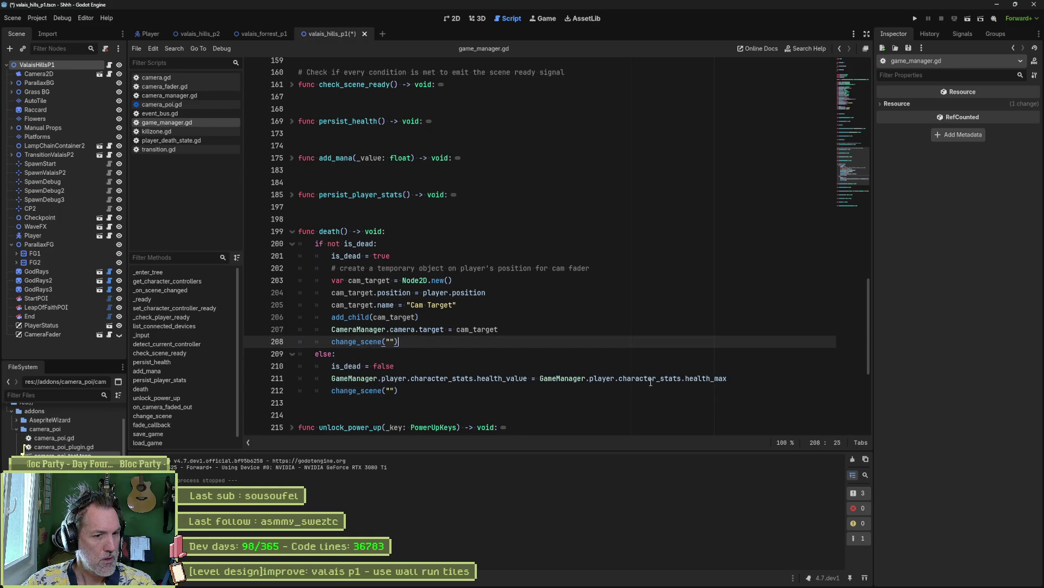
- Search the whole project for "death"
mouse_move(718, 380)
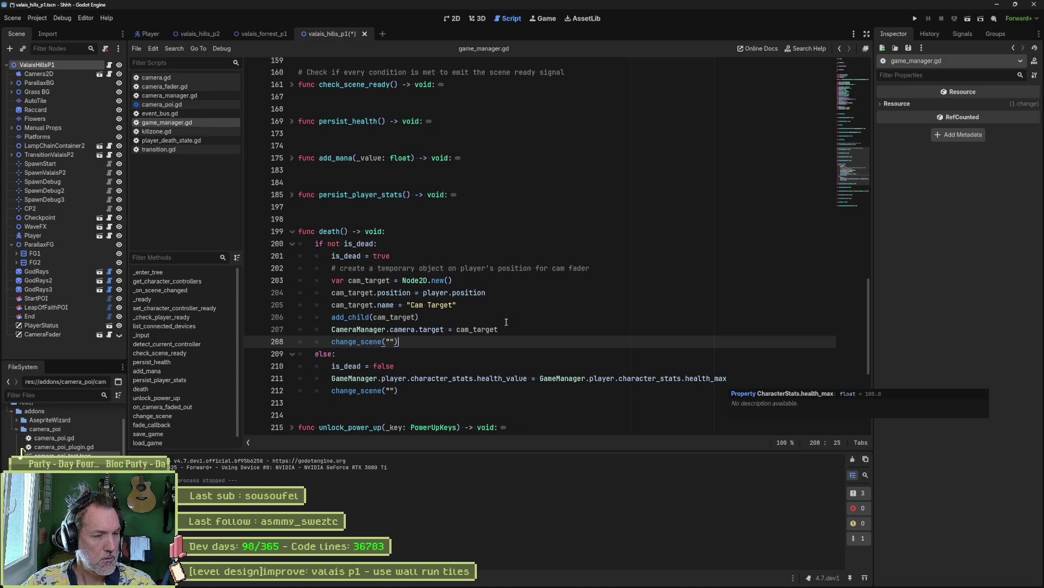
double_click(329, 231)
key(ctrl+shift+f)
key(Return)
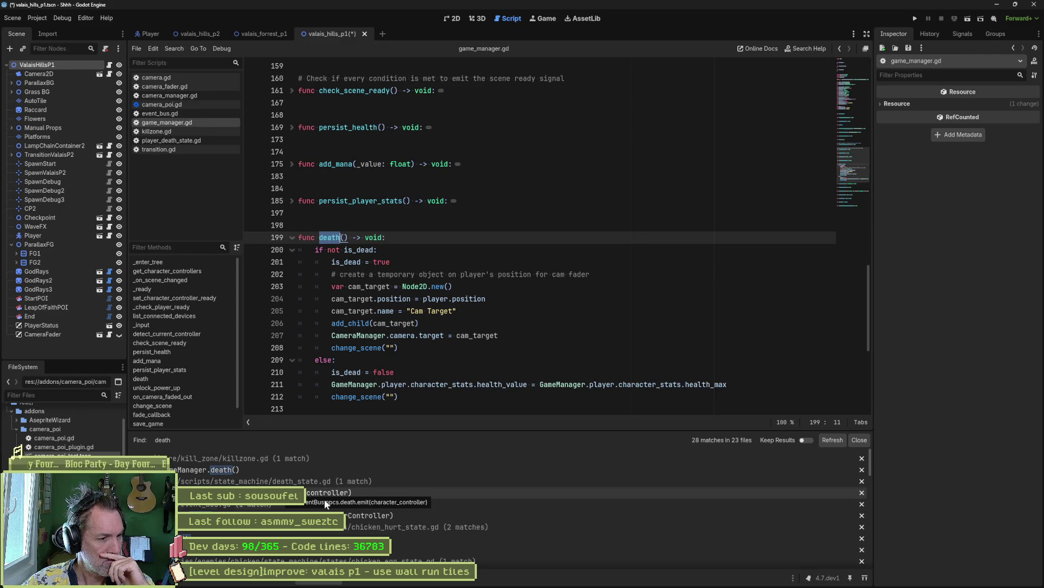
- Scroll through the 28 'death' matches across 23 files in the search results panel
scroll(544, 526, down, 3)
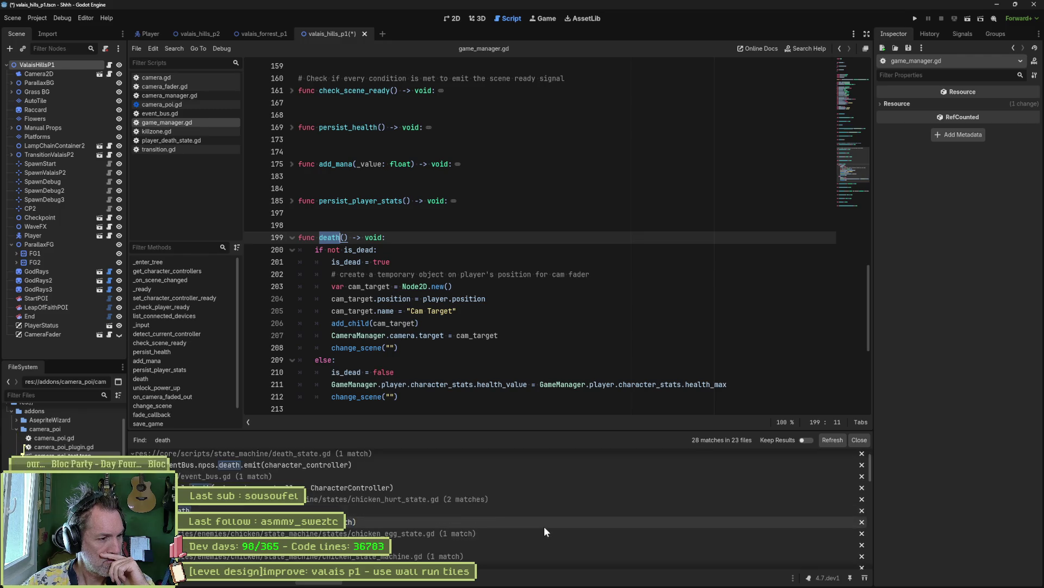
scroll(543, 528, down, 4)
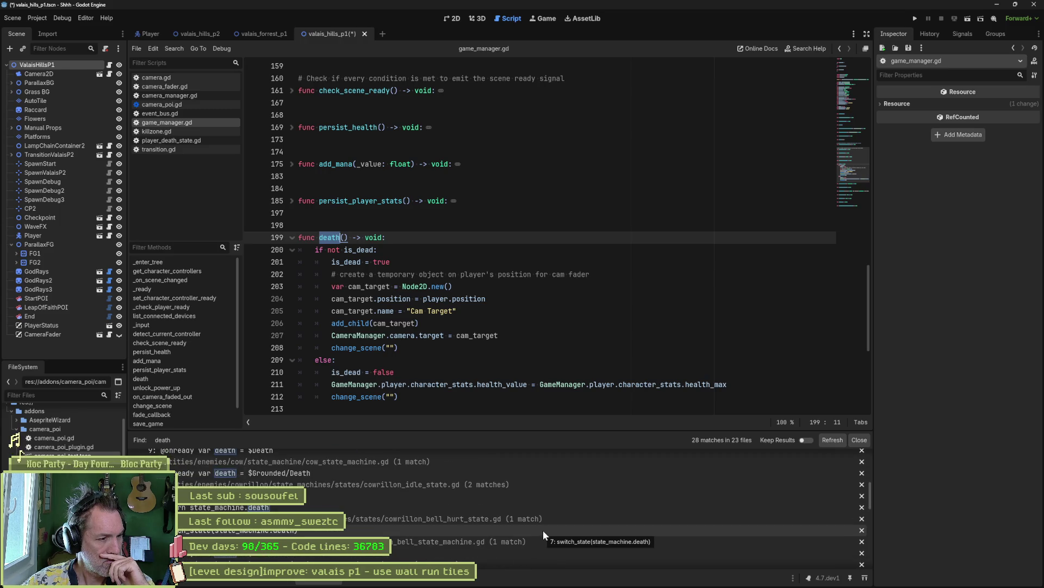
scroll(542, 530, down, 2)
scroll(541, 529, down, 2)
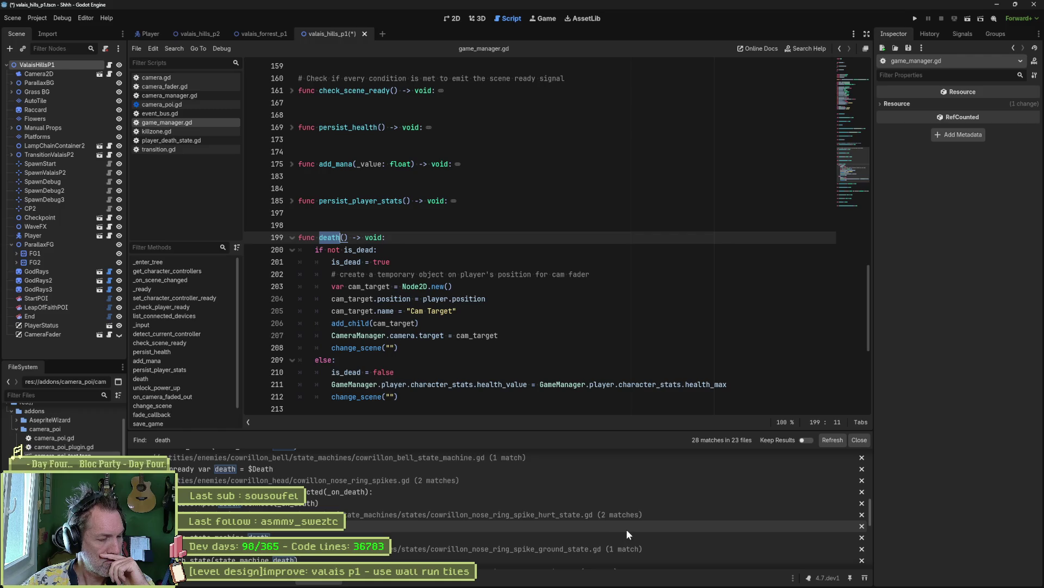
scroll(628, 531, down, 5)
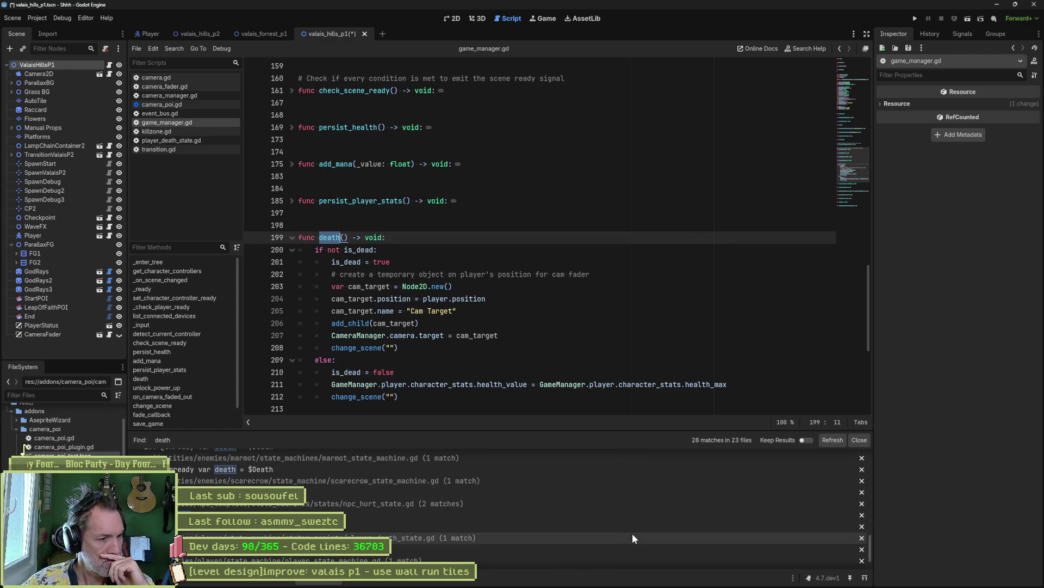
scroll(632, 538, down, 1)
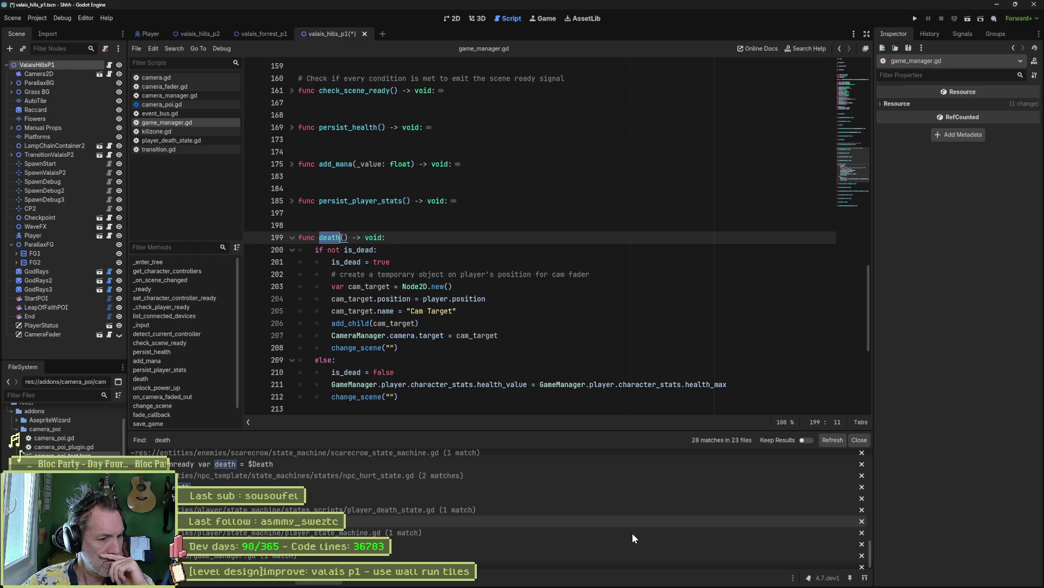
scroll(632, 534, down, 1)
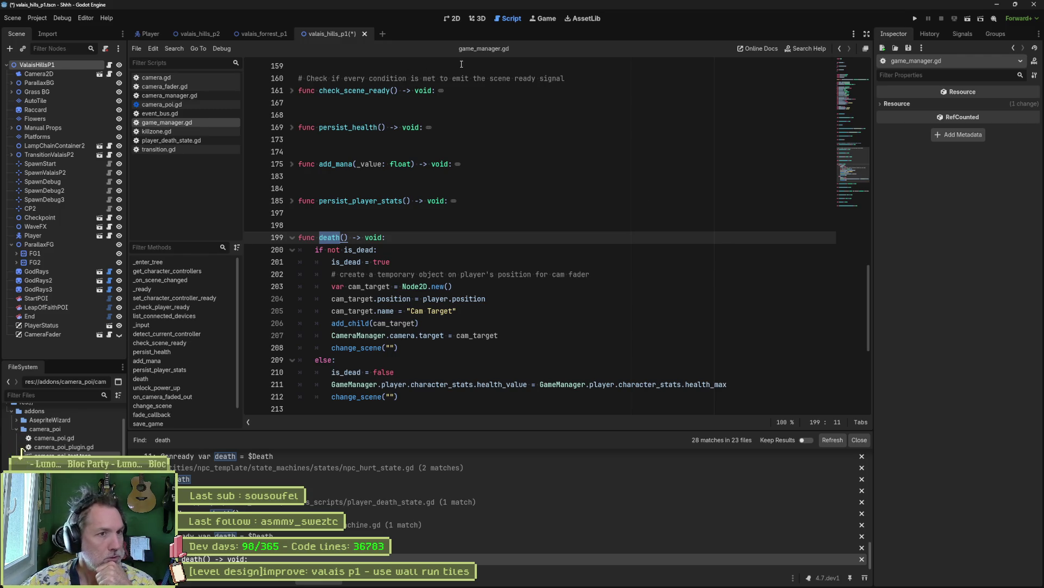
- Open killzone.gd and put the caret at the ends of lines 14 and 15
click(184, 131)
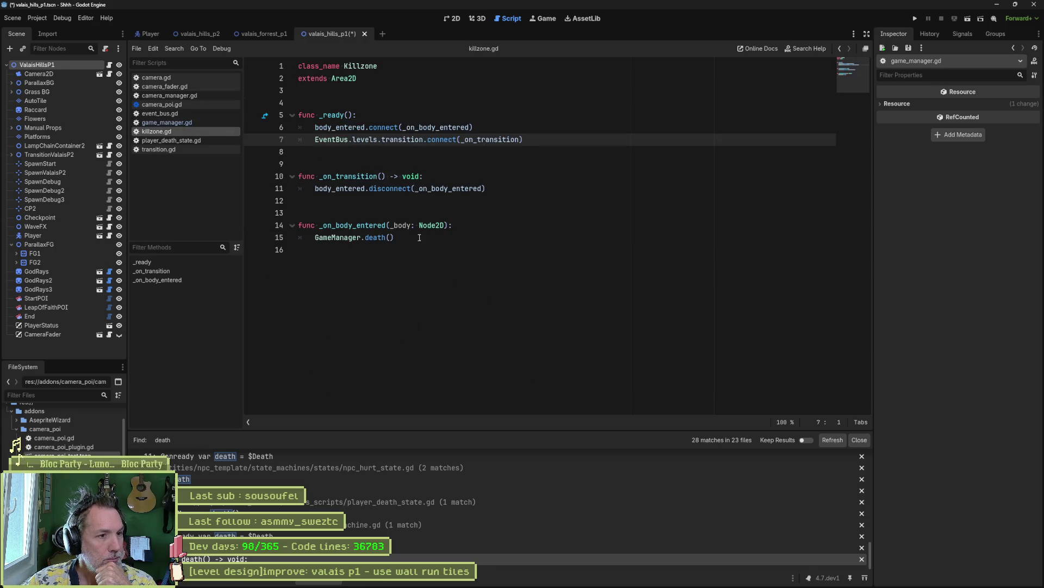
click(517, 230)
click(568, 226)
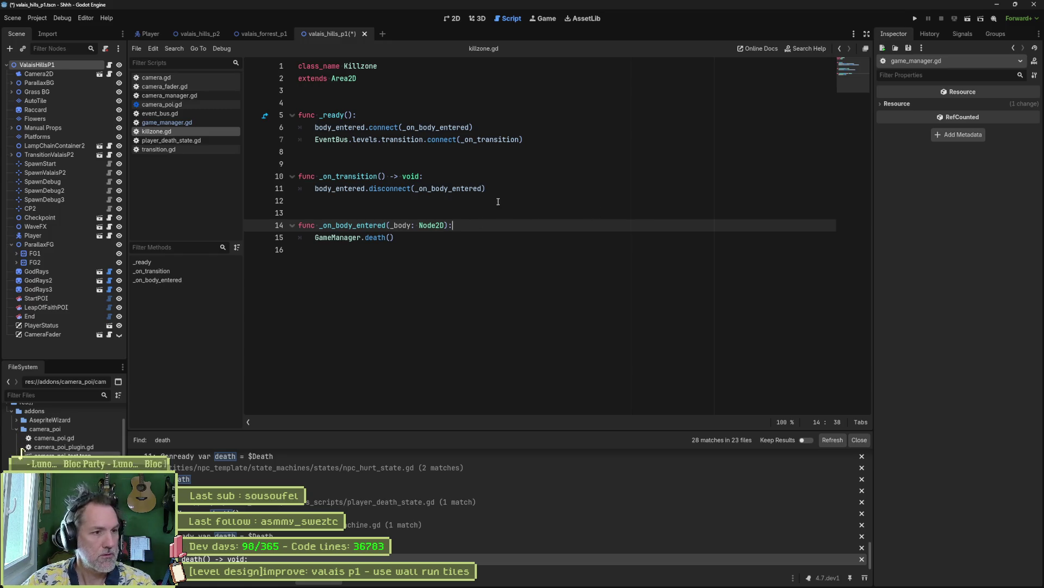
- Jump to death() in game_manager.gd, then go back to line 15 of killzone.gd
click(376, 239)
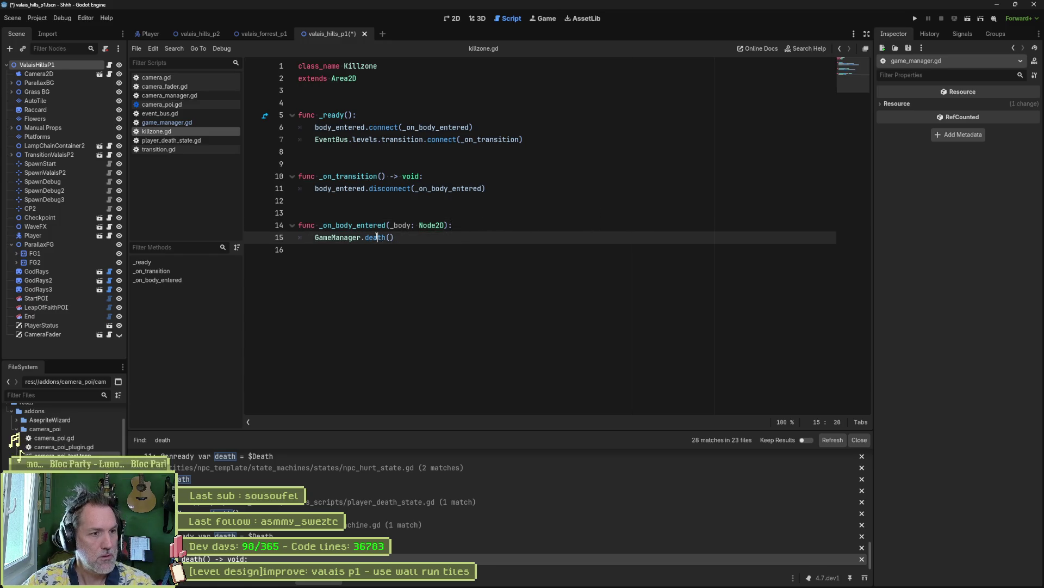
ctrl+click(376, 239)
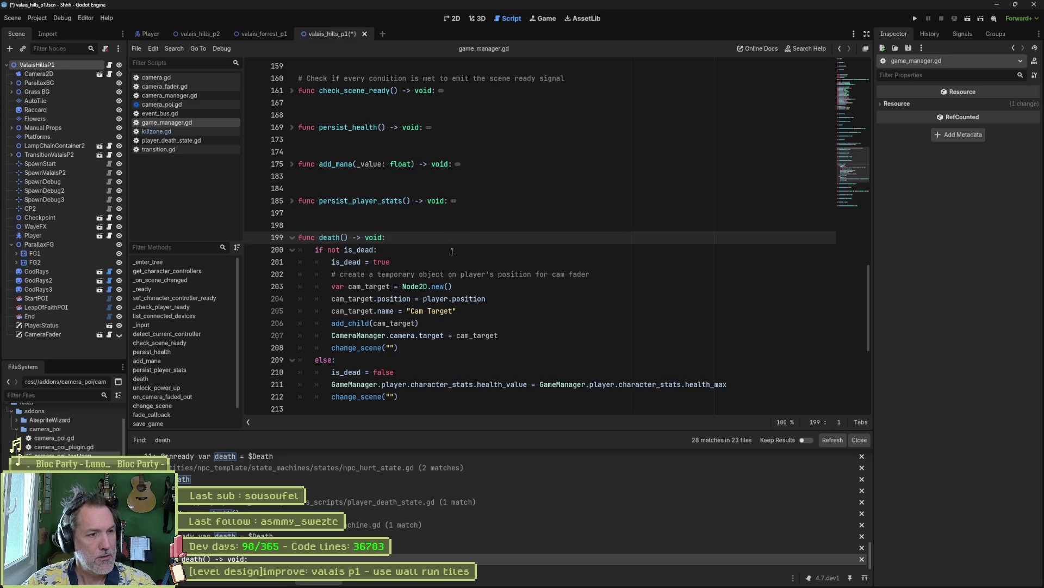
scroll(451, 251, down, 3)
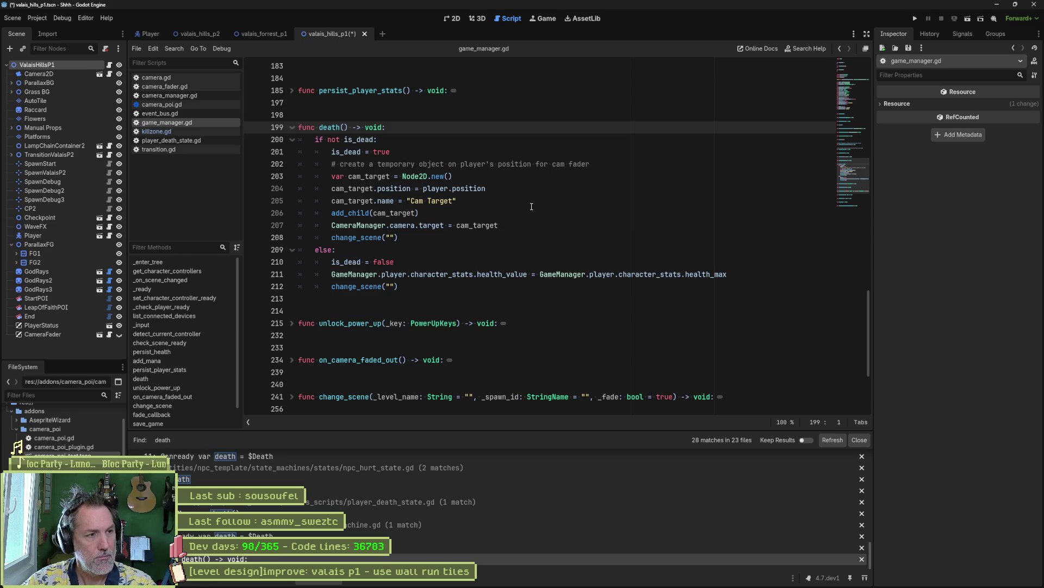
key(alt+Left)
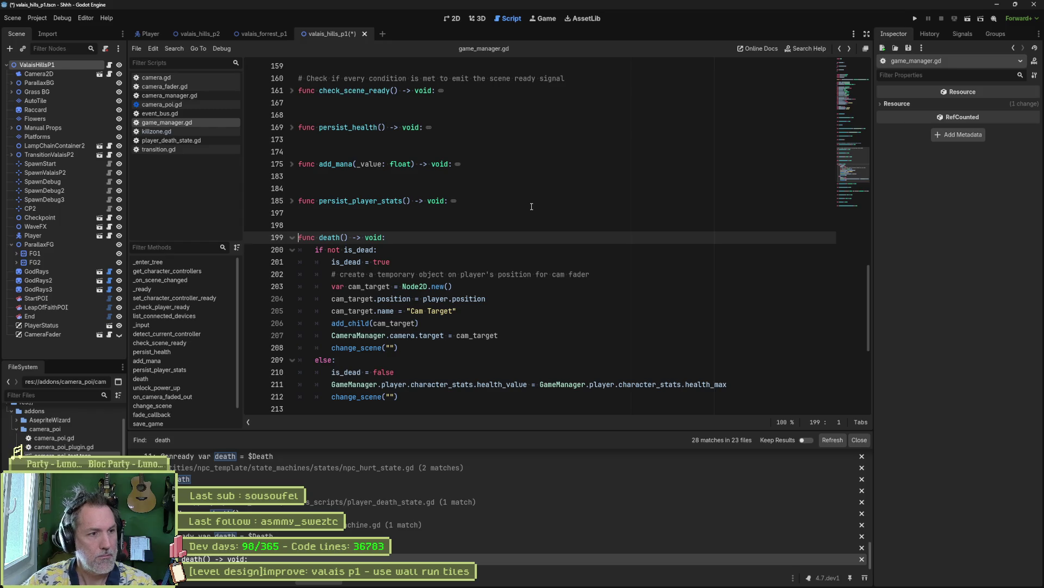
key(alt+Left)
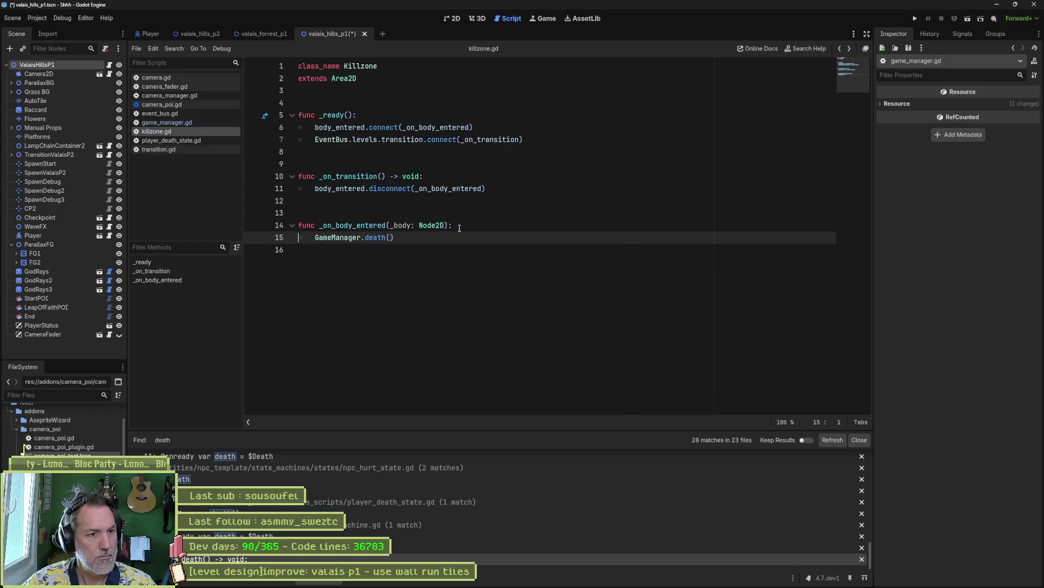
- Add an EventBus.player.death.emit() line under killzone's function header
click(480, 228)
key(Return)
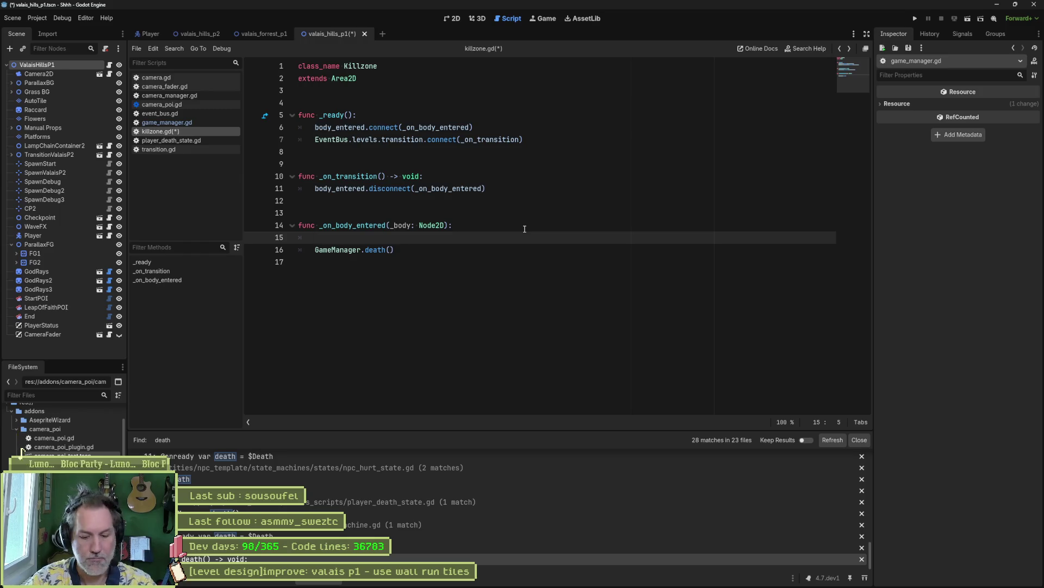
text(EventBus.)
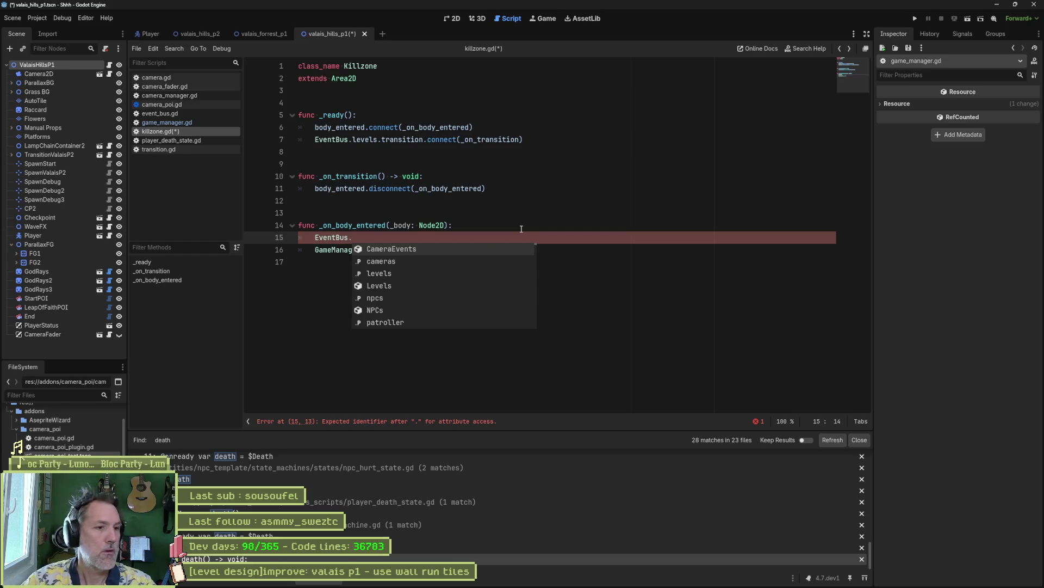
scroll(483, 292, down, 8)
scroll(478, 292, up, 3)
click(401, 237)
text(player.death.emi)
key(Return)
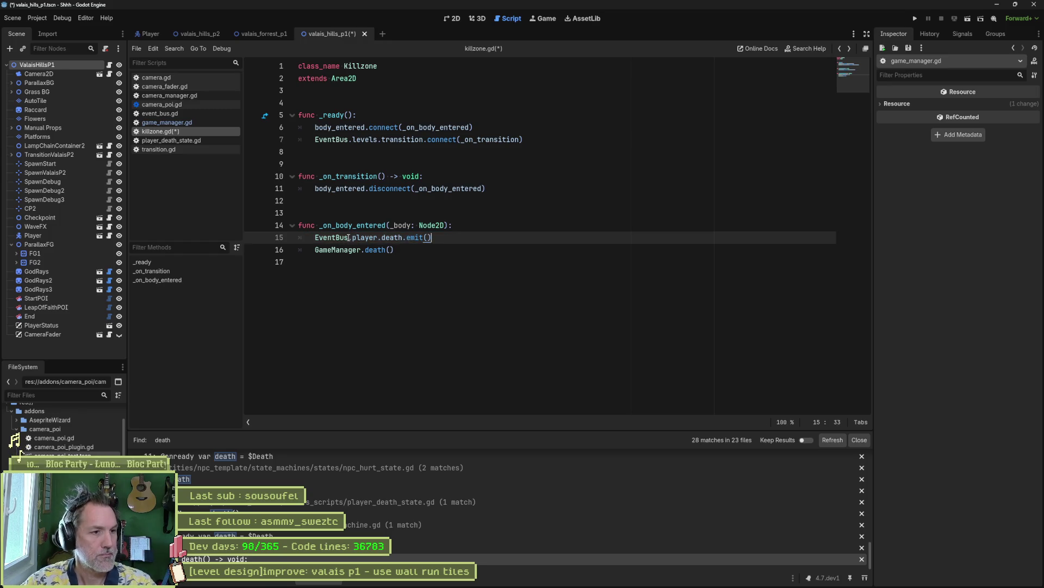
drag(315, 238, 432, 238)
key(ctrl+c)
click(379, 240)
- In event_bus.gd, add 'var players = PlayerEvents.new()' above the event groups
ctrl+click(344, 238)
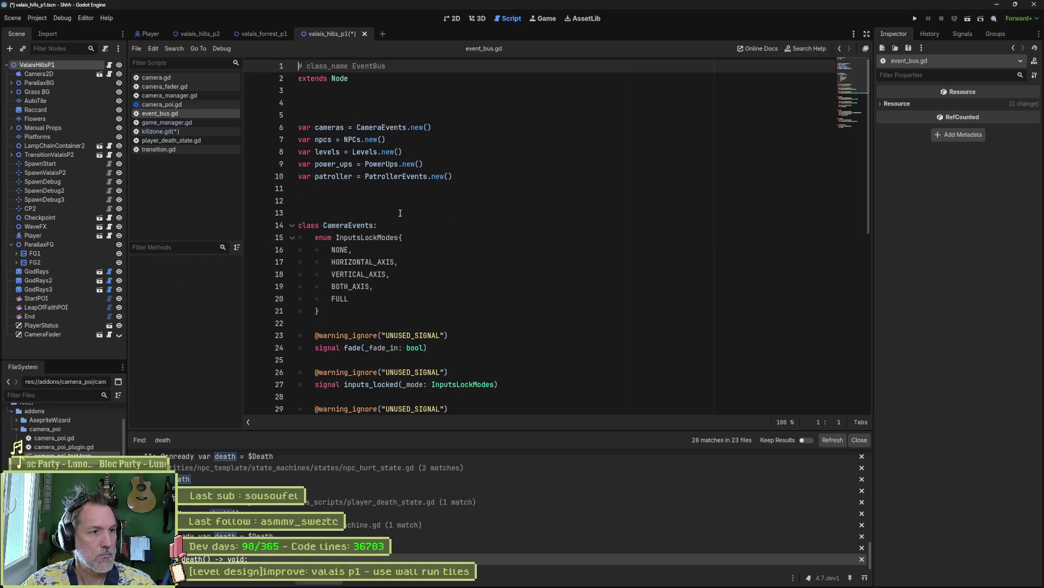
click(477, 179)
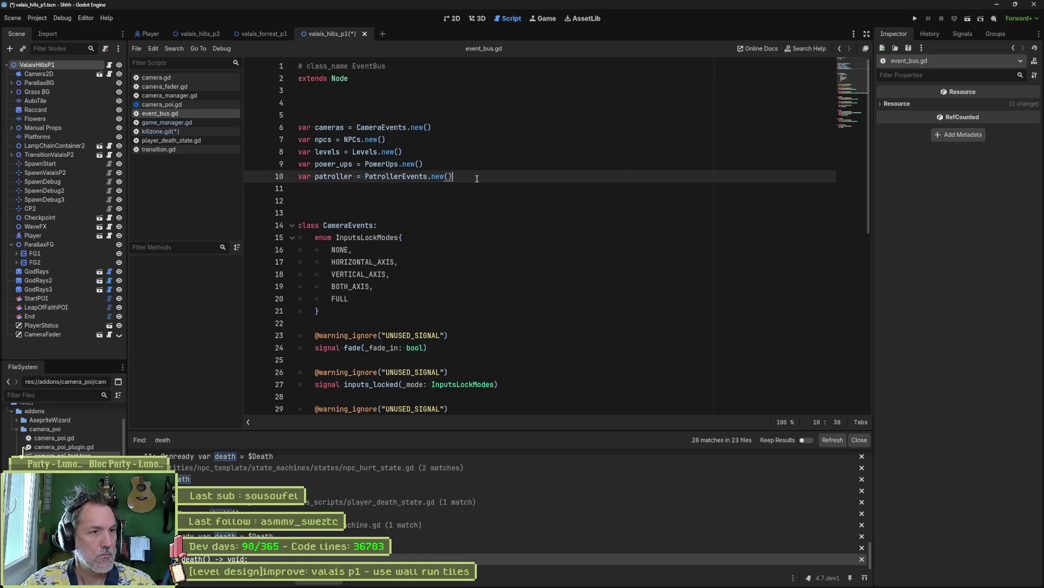
click(447, 117)
text(var players)
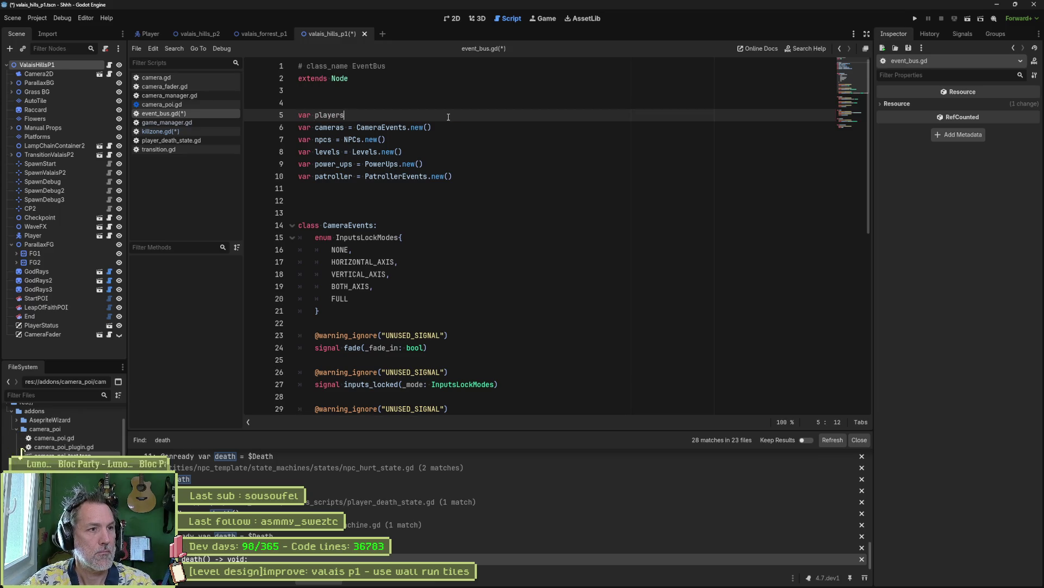
text( = )
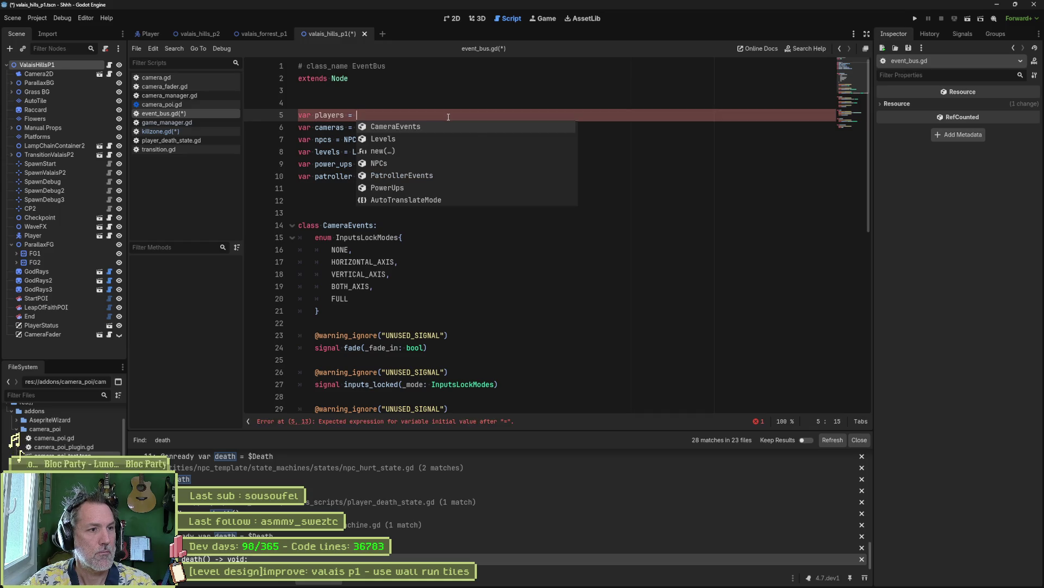
text(Player)
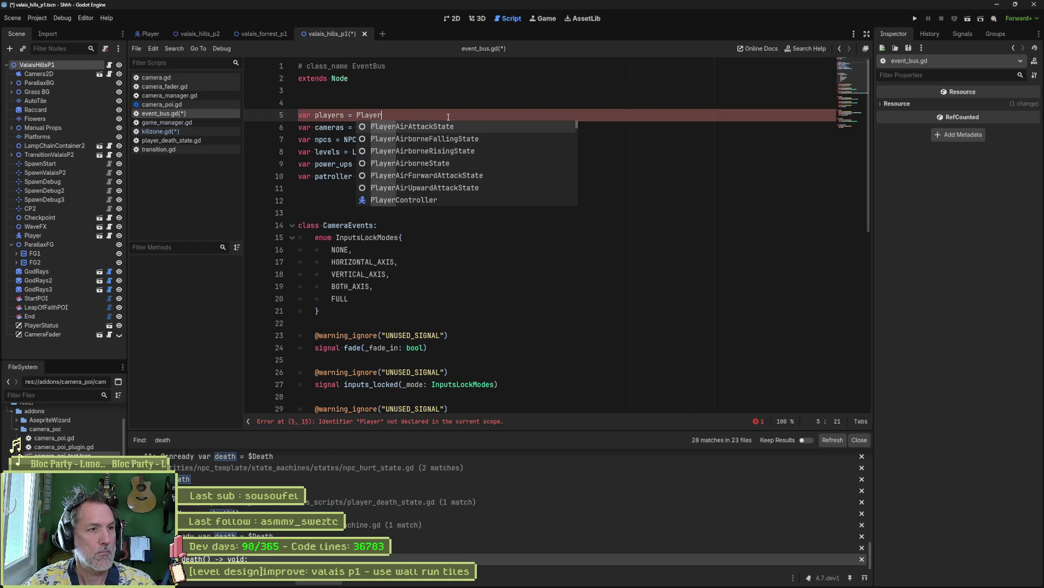
key(Escape)
text(Events.new())
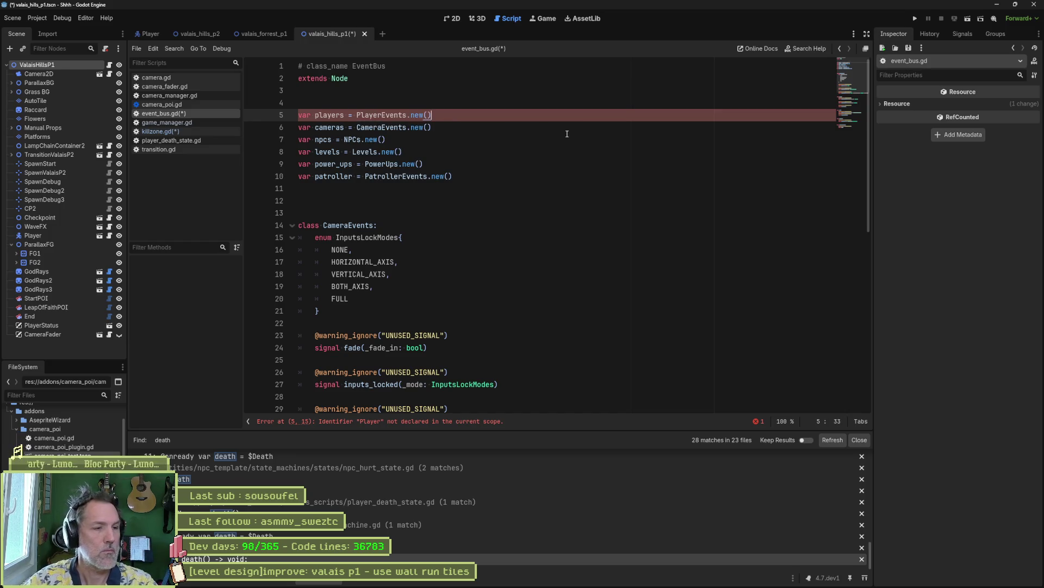
key(Down)
key(Down)
key(Down)
key(Down)
key(Return)
key(Return)
text(class PlayerEvents:)
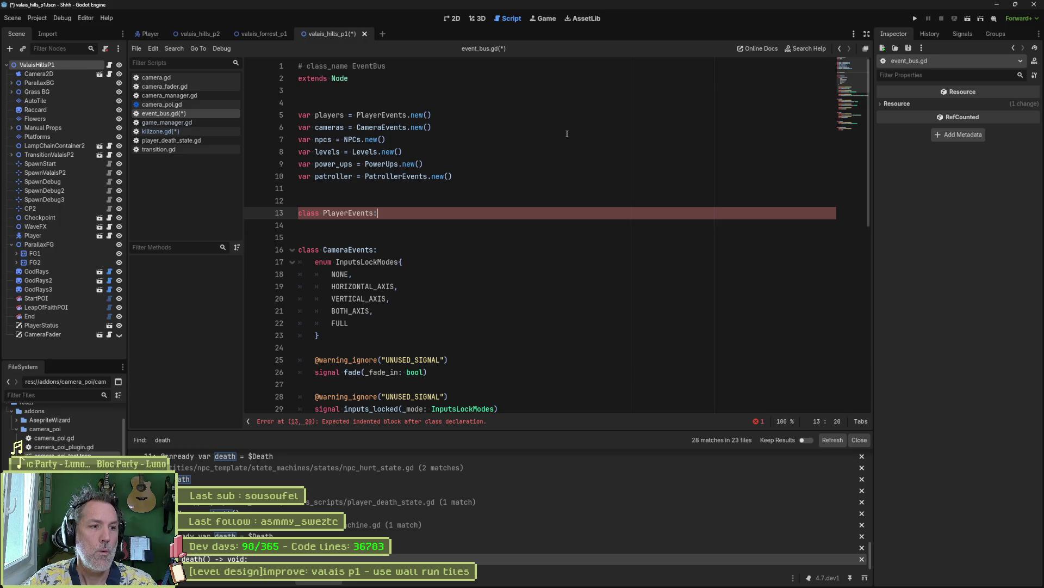
key(Return)
key(ctrl+v)
drag(450, 384, 448, 346)
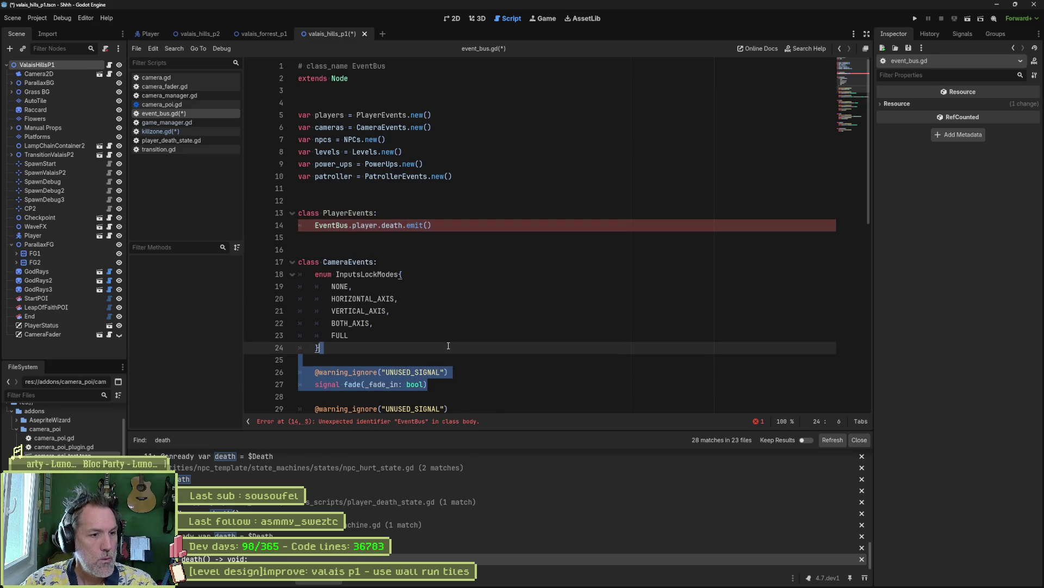
key(ctrl+z)
key(ctrl+z)
key(ctrl+z)
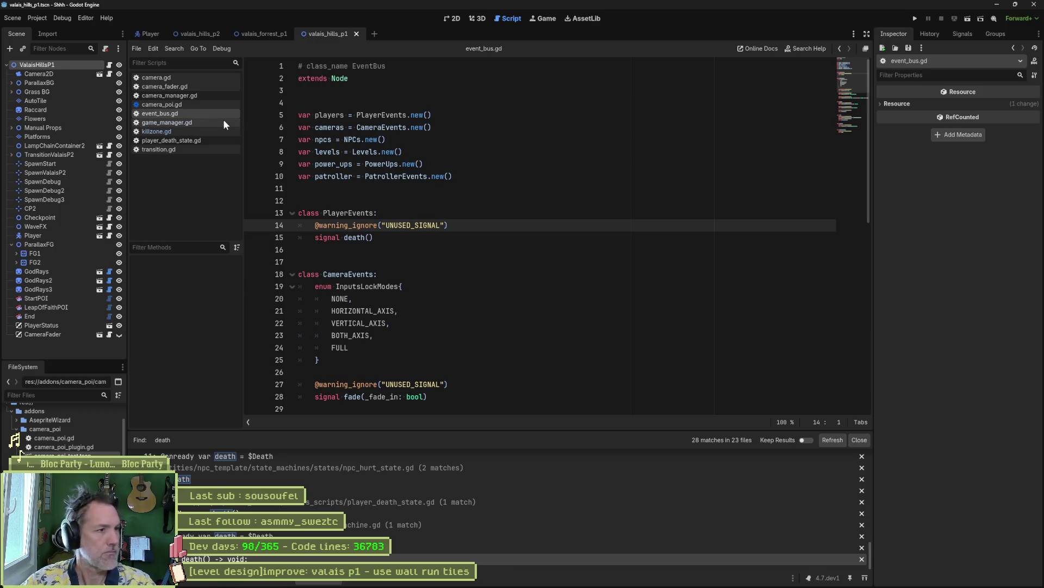
click(184, 131)
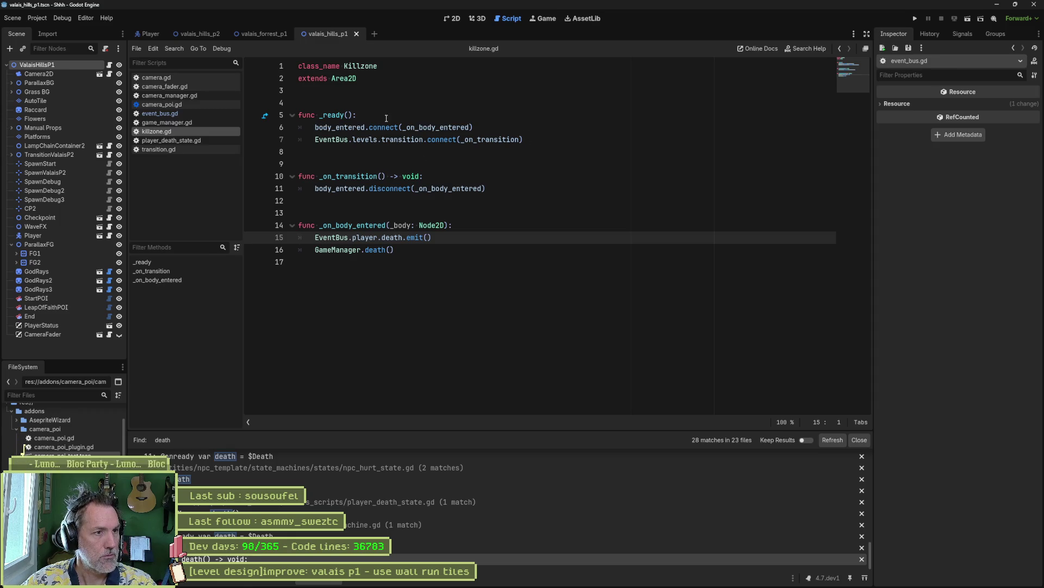
- In killzone's _ready, connect EventBus.players.death to _on_player_death
click(536, 140)
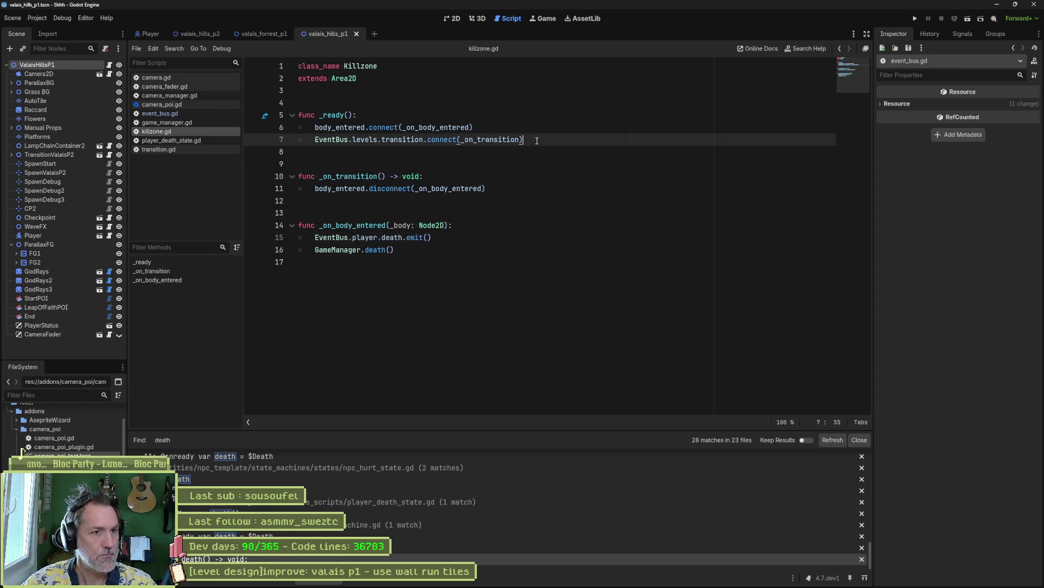
key(Return)
text(EventBus.play)
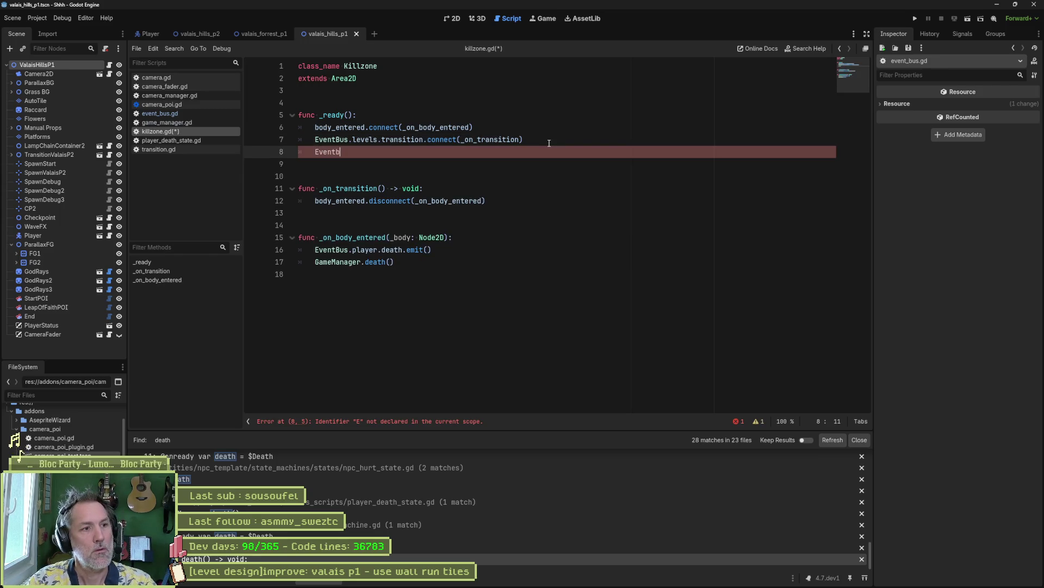
text(ers.)
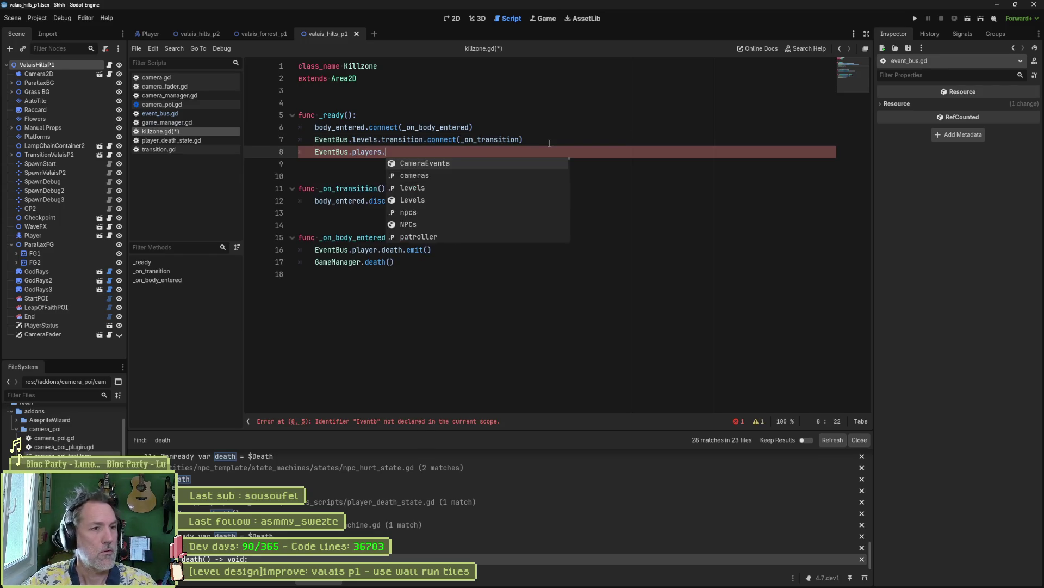
key(Return)
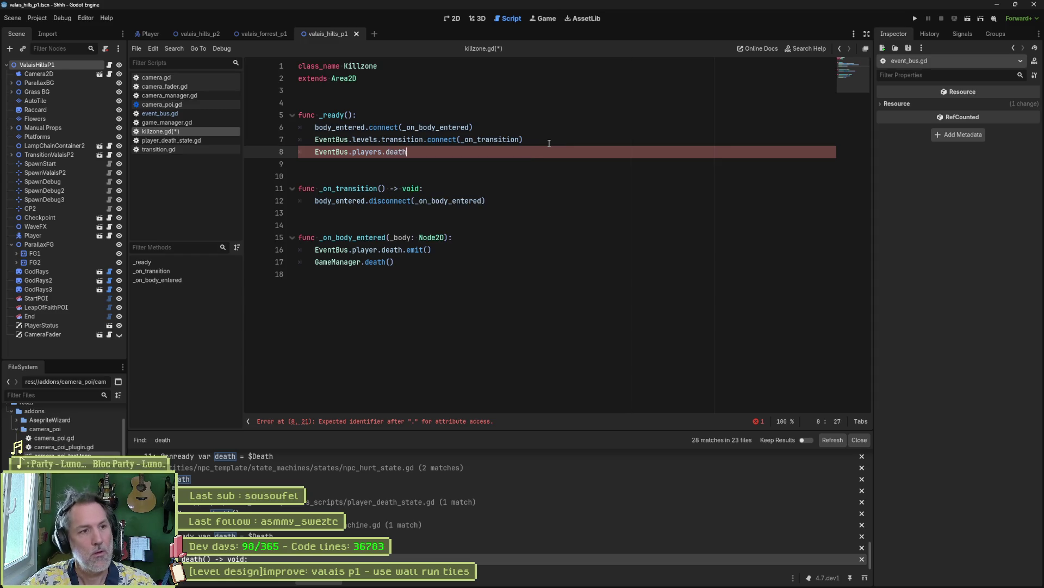
text(.connect())
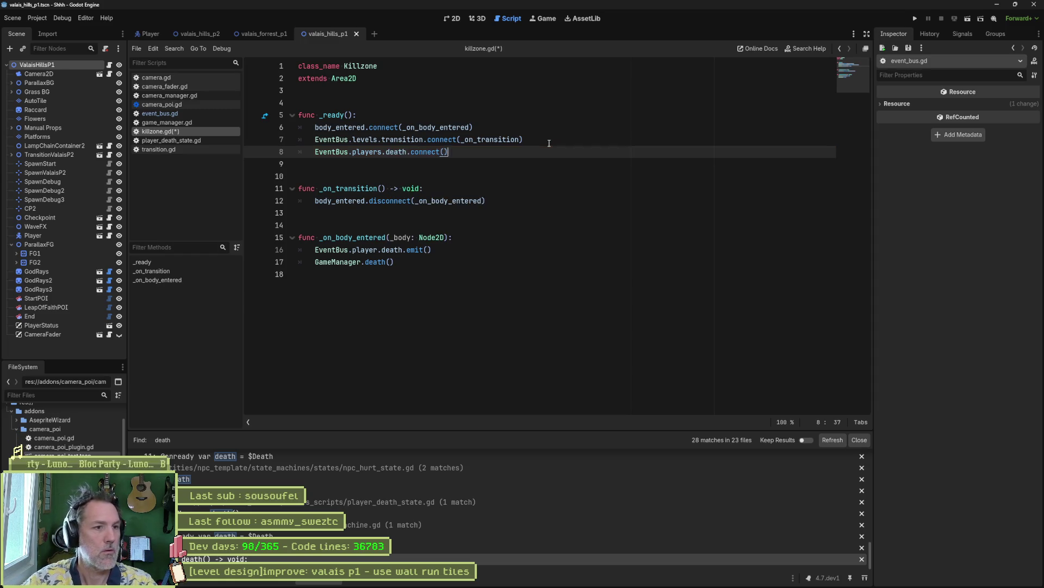
text(_on_playe)
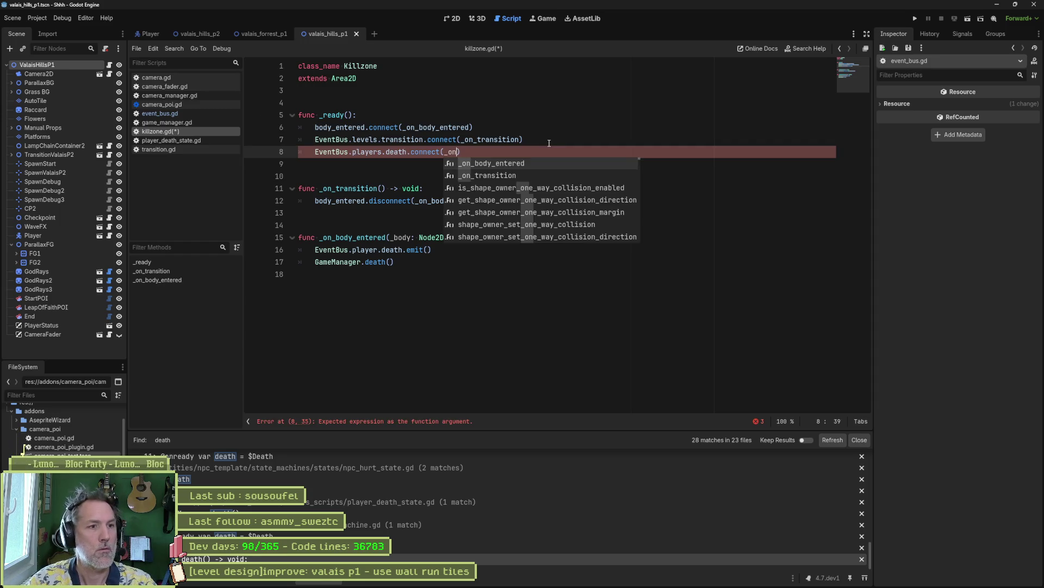
text(r_death)
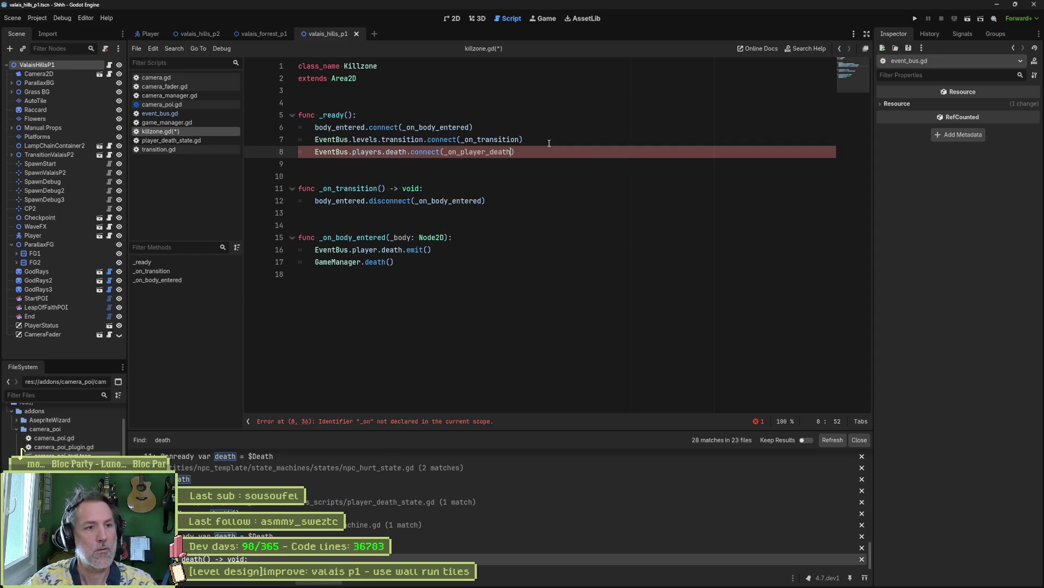
double_click(490, 155)
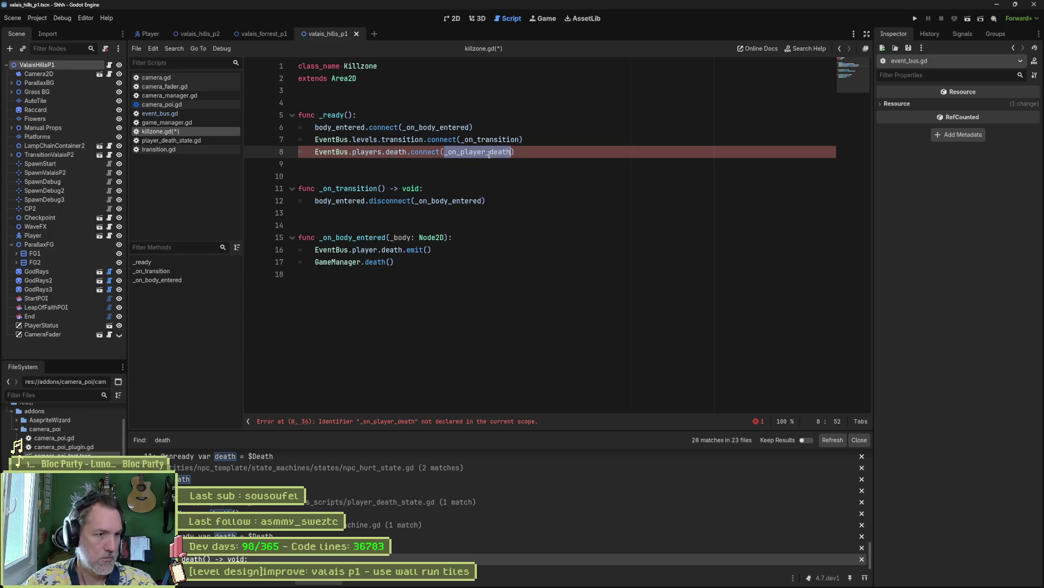
- Write _on_player_death() that disconnects body_entered, save, and run the scene with F6
click(489, 222)
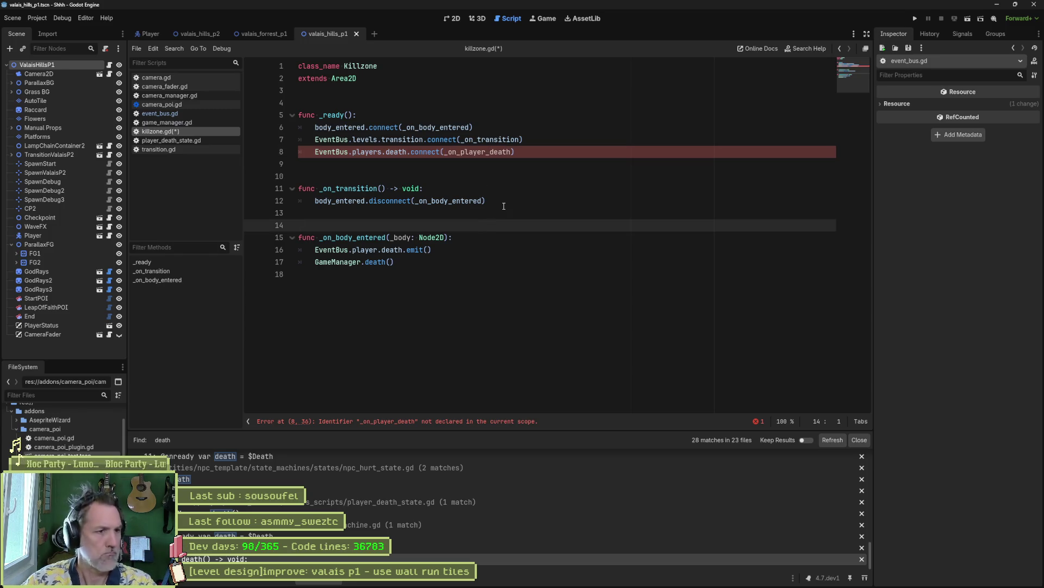
key(Return)
key(Return)
key(Return)
key(Up)
key(Up)
text(func _on_player_death() -> void:)
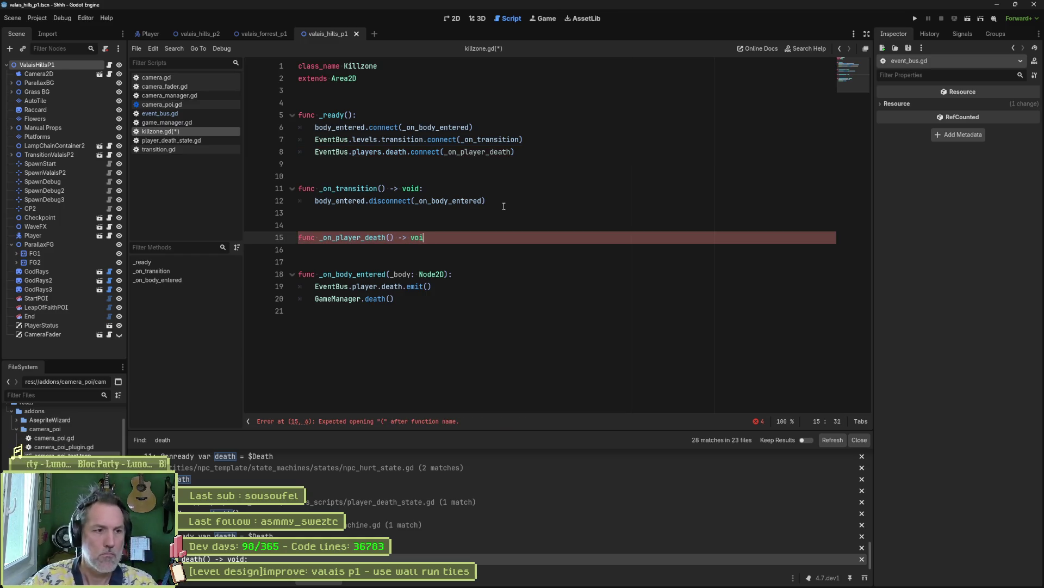
key(Return)
click(490, 201)
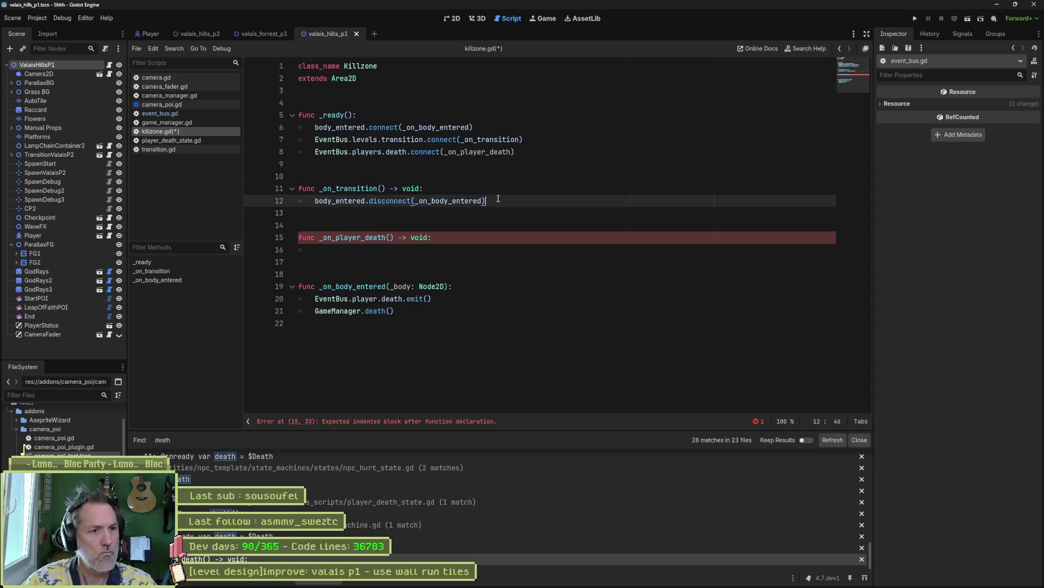
key(shift+Up)
key(ctrl+c)
click(467, 249)
key(ctrl+v)
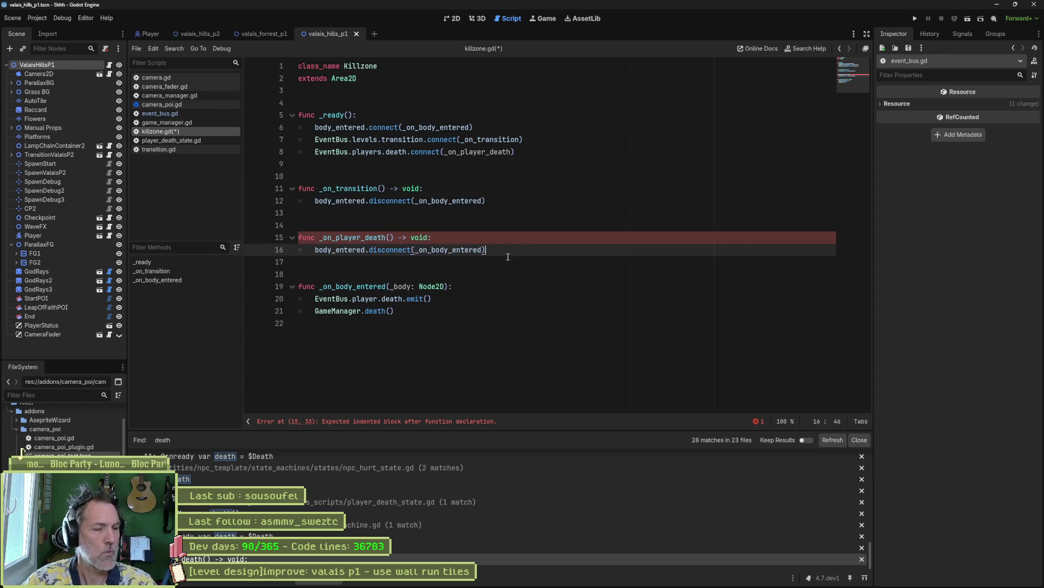
key(F6)
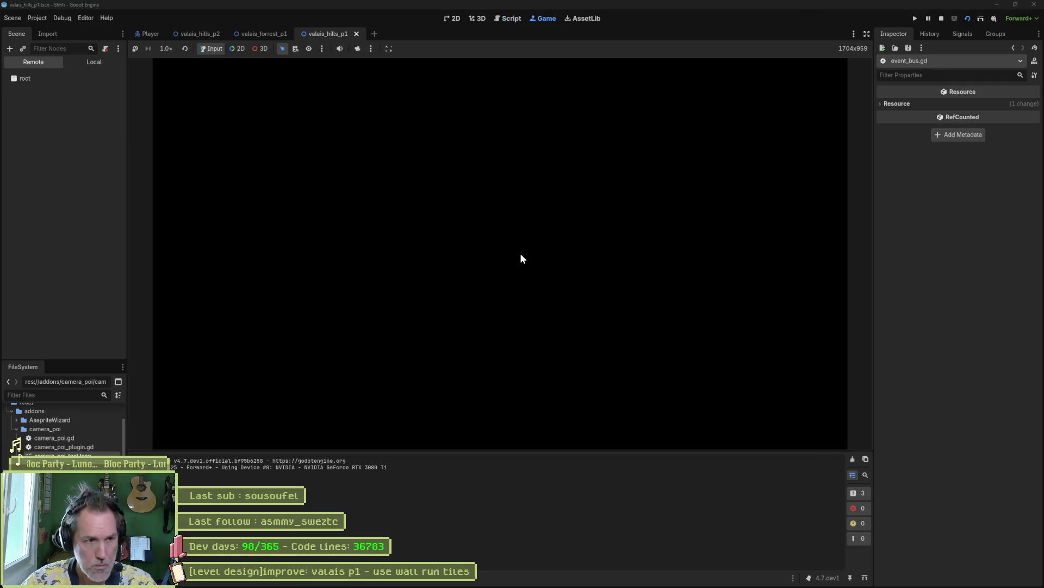
- Stop the game, pick a test spawn point on the level root, and rerun the level
key(F8)
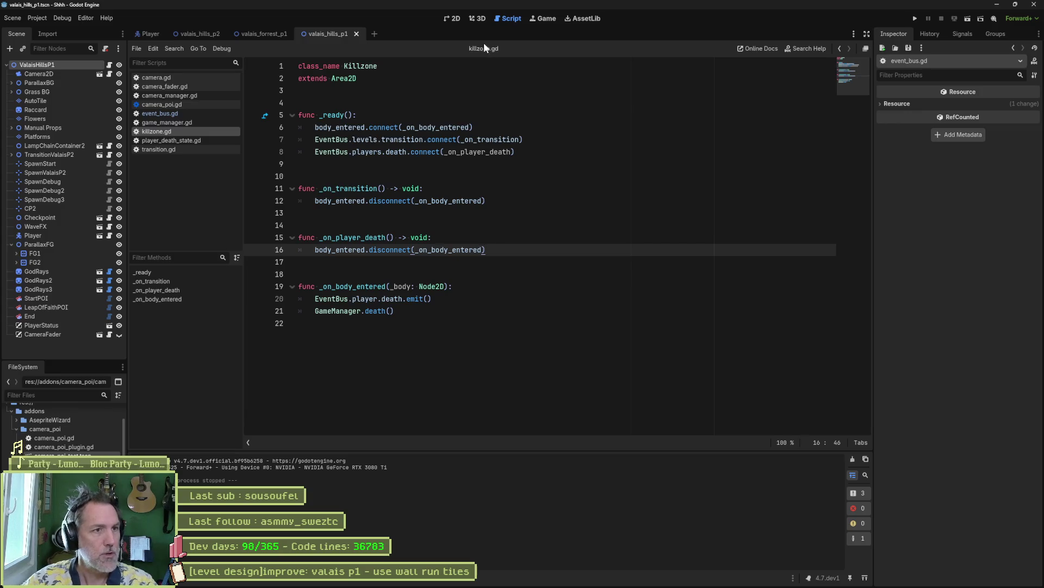
key(ctrl+F1)
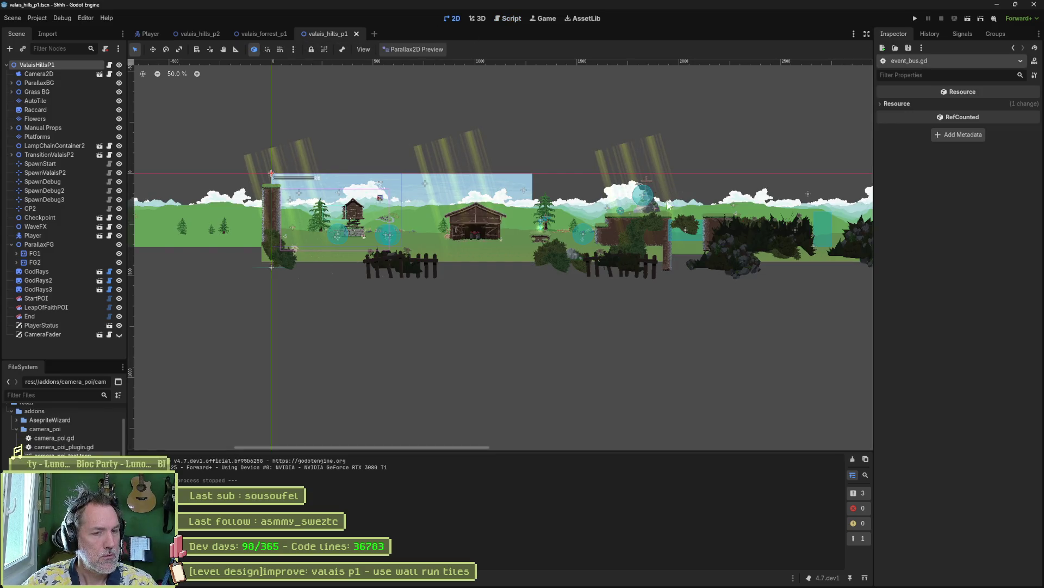
scroll(671, 207, up, 6)
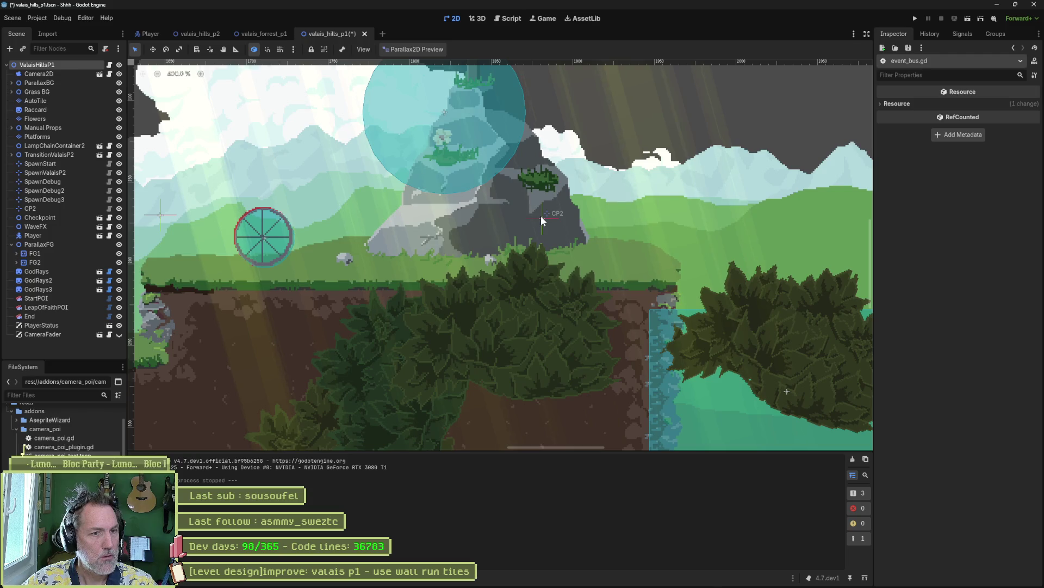
click(1013, 48)
click(928, 119)
click(936, 182)
key(F6)
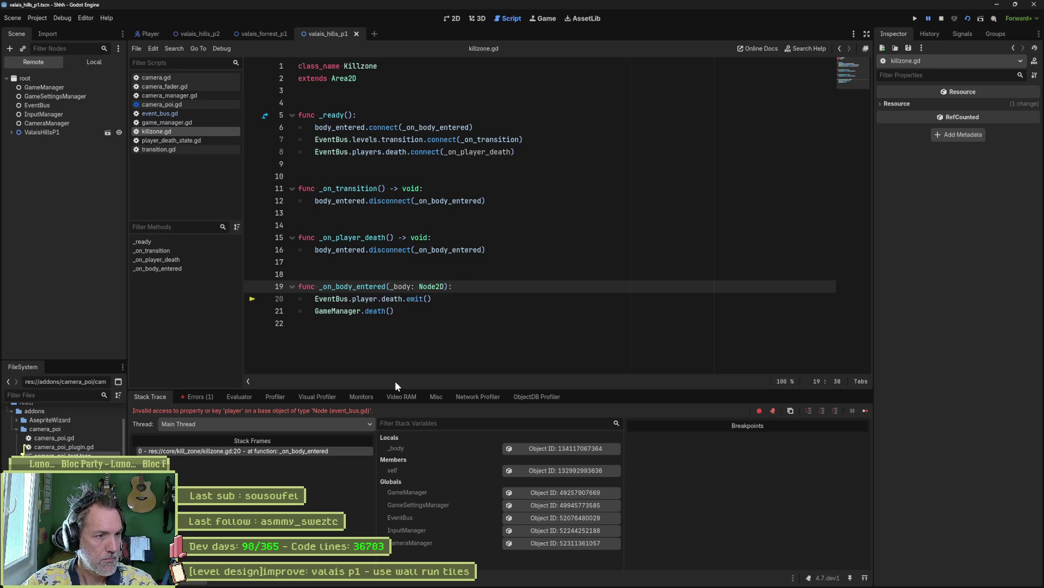
- After the crash, change 'player' to 'players' on killzone line 20, save, and rerun
key(F8)
click(382, 298)
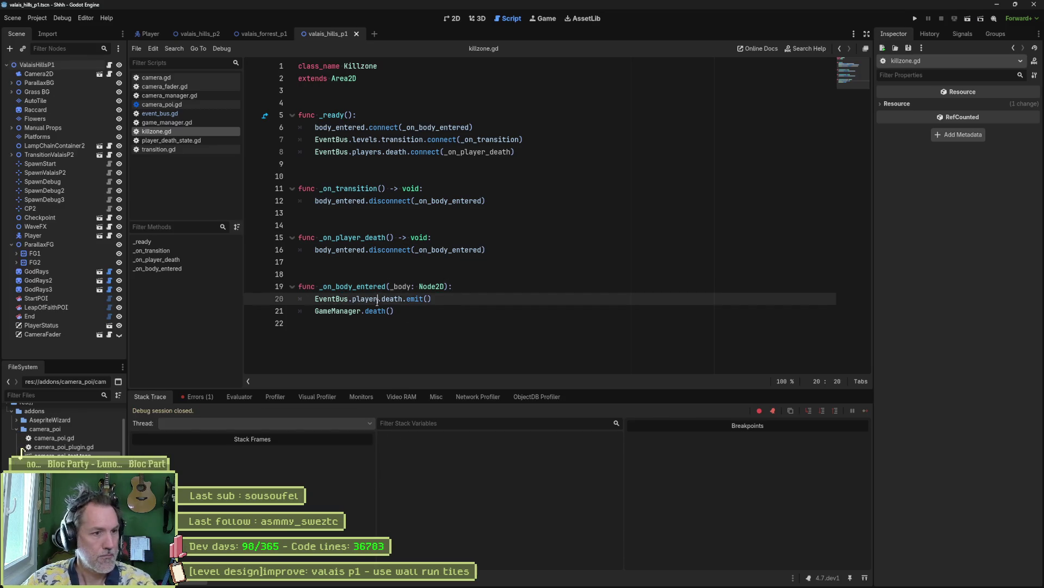
text(s)
key(ctrl+s)
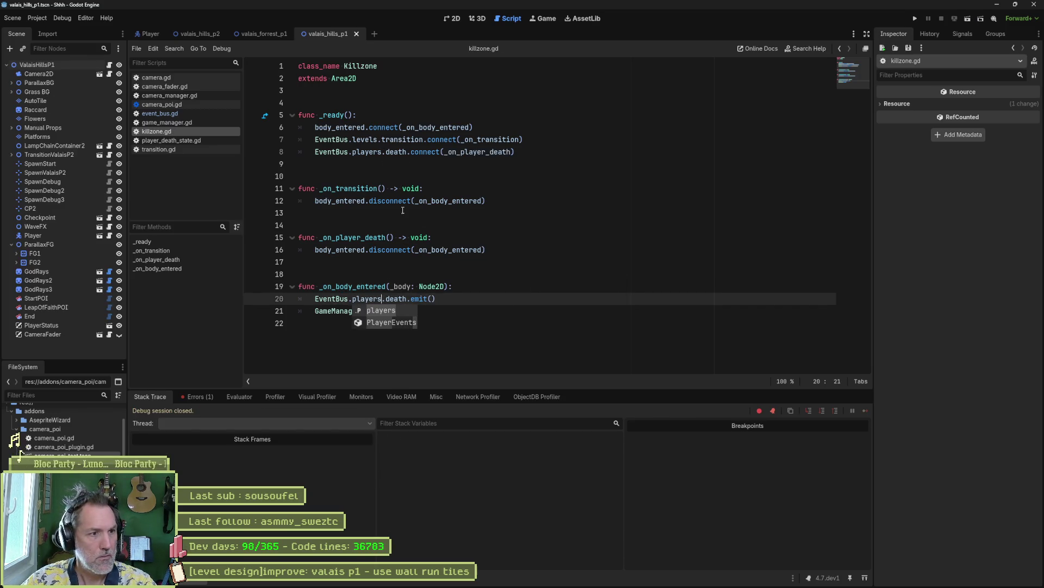
key(F6)
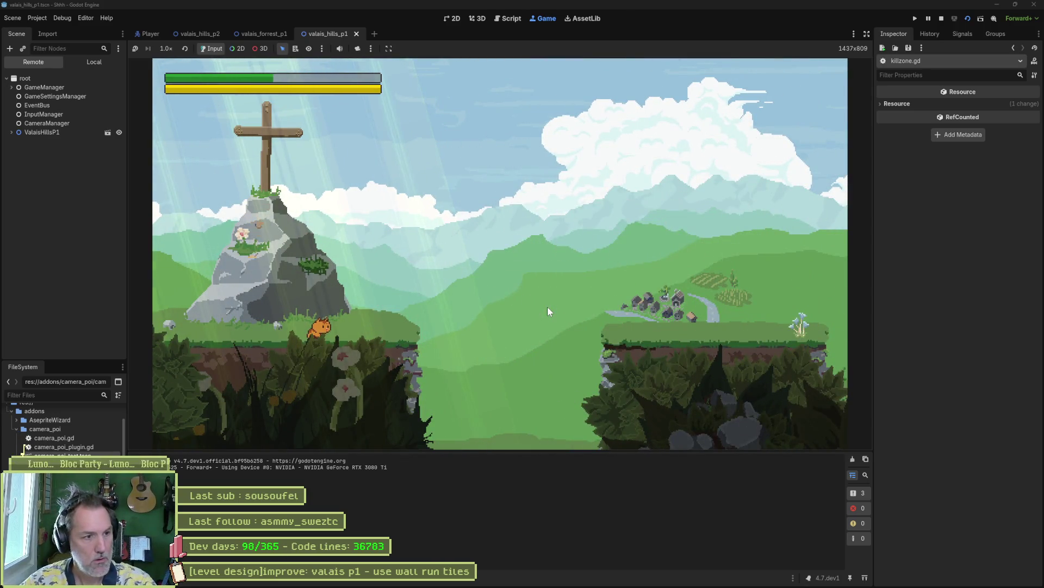
- Stop the game, select ValaisHillsP1, and switch to the Fork git client
key(F8)
click(64, 63)
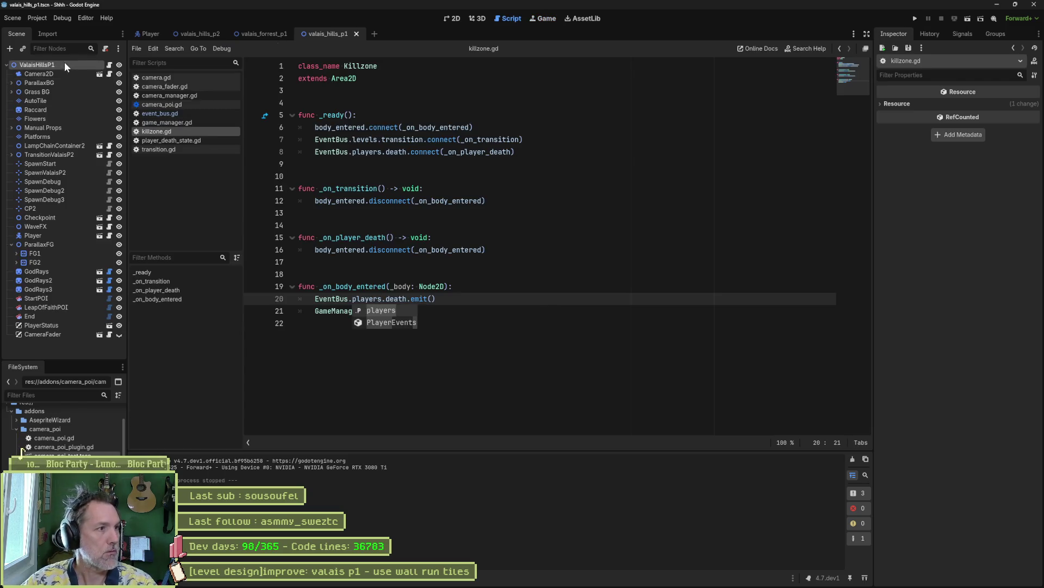
click(578, 582)
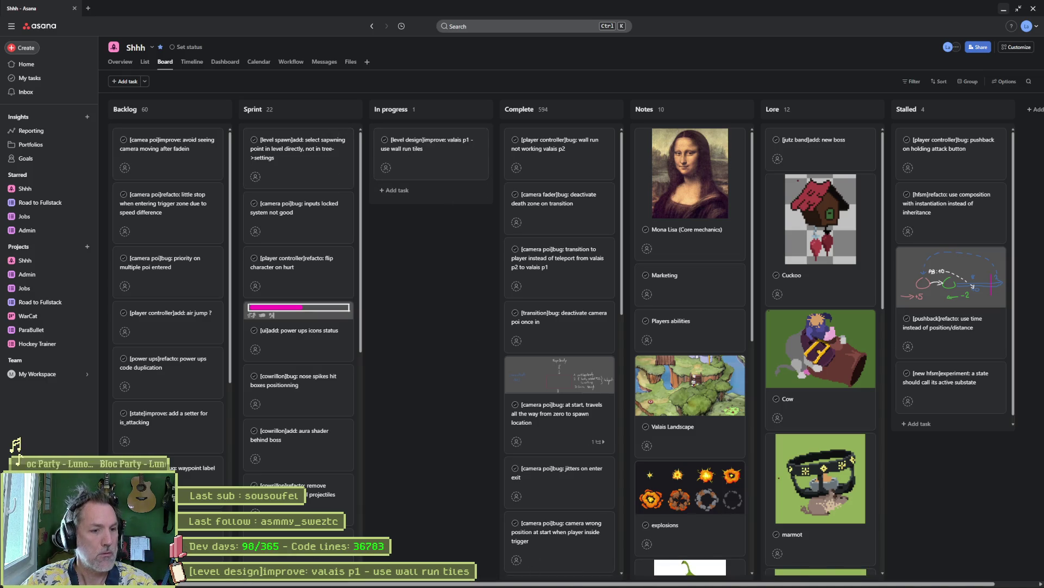
mouse_move(544, 585)
click(612, 578)
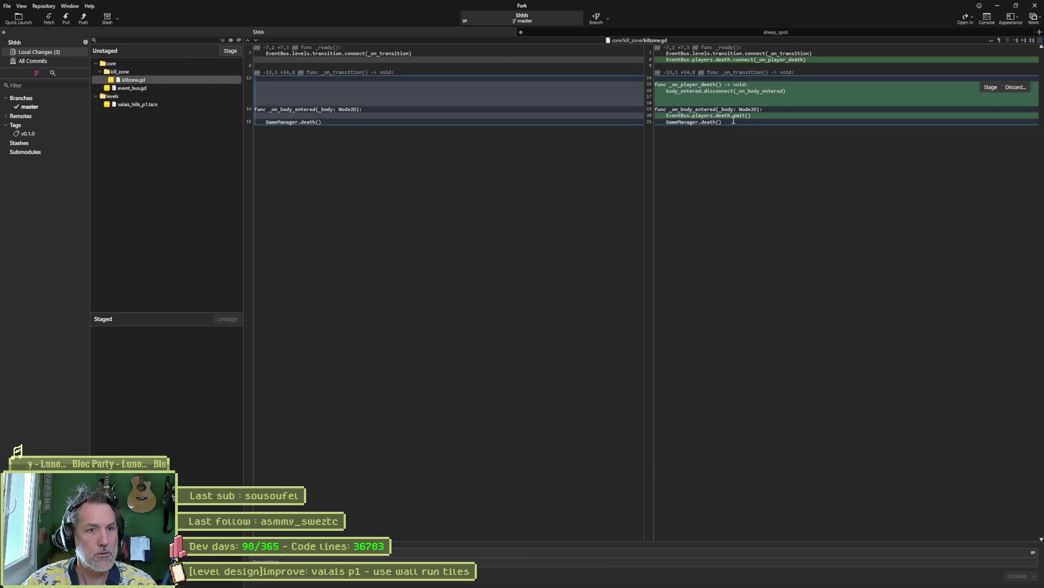
- Write the commit summary 'fixed: multiple death triggered', reviewing the event_bus.gd diff
key(ctrl+v)
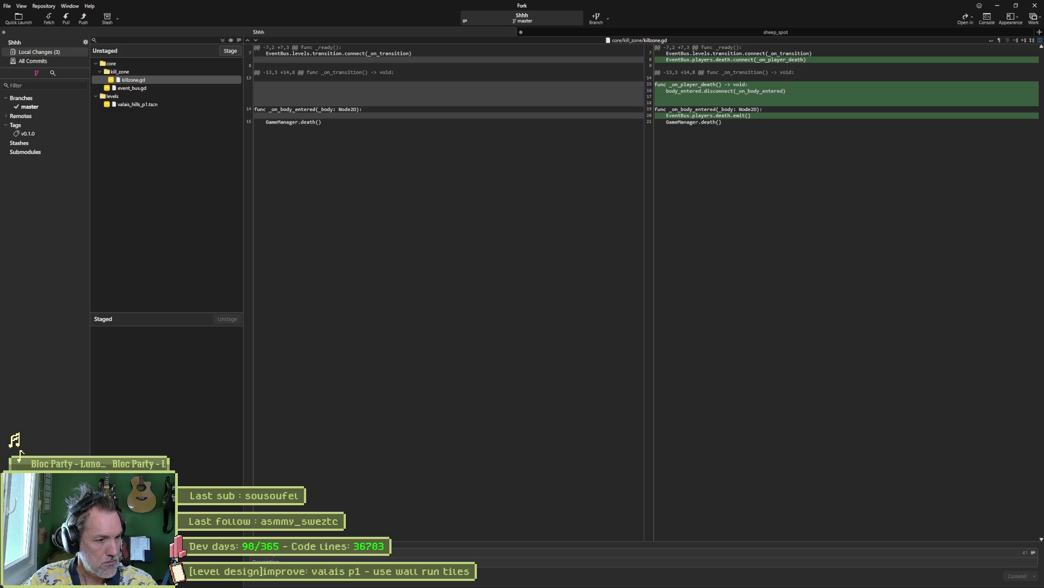
key(BackSpace)
key(BackSpace)
key(BackSpace)
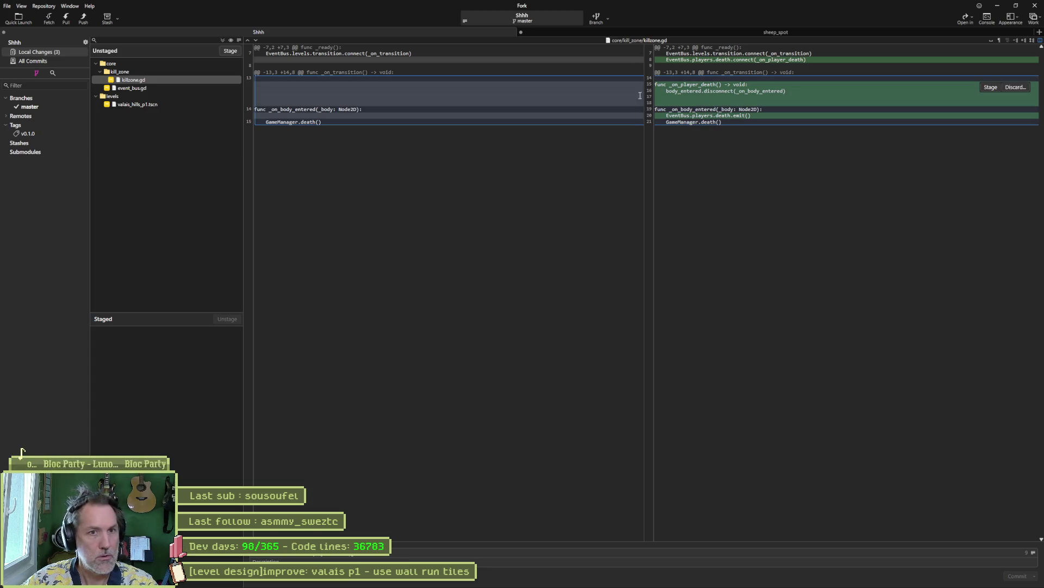
click(156, 87)
click(397, 556)
text(fixed: multi)
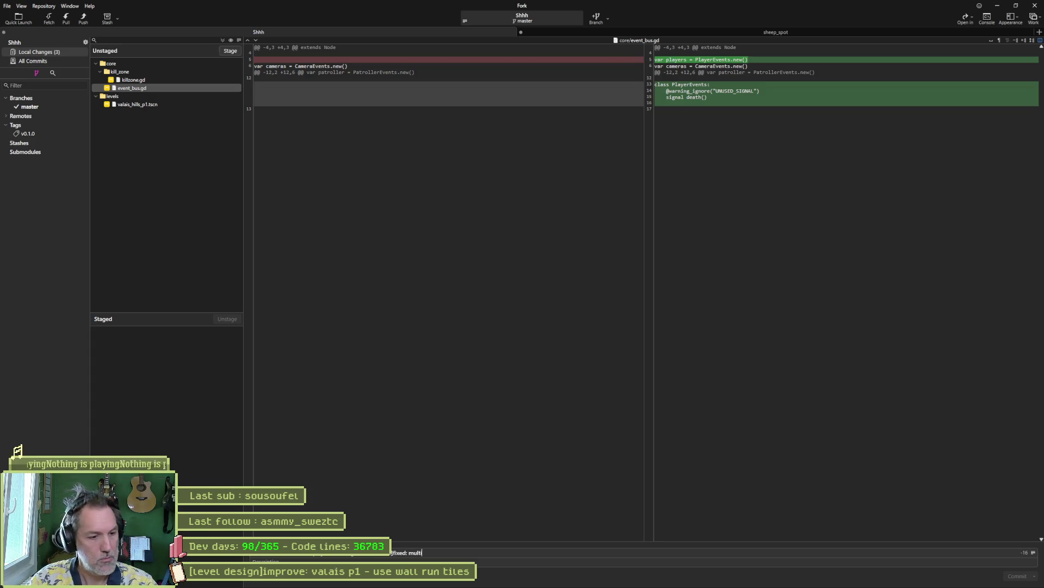
text(ple death)
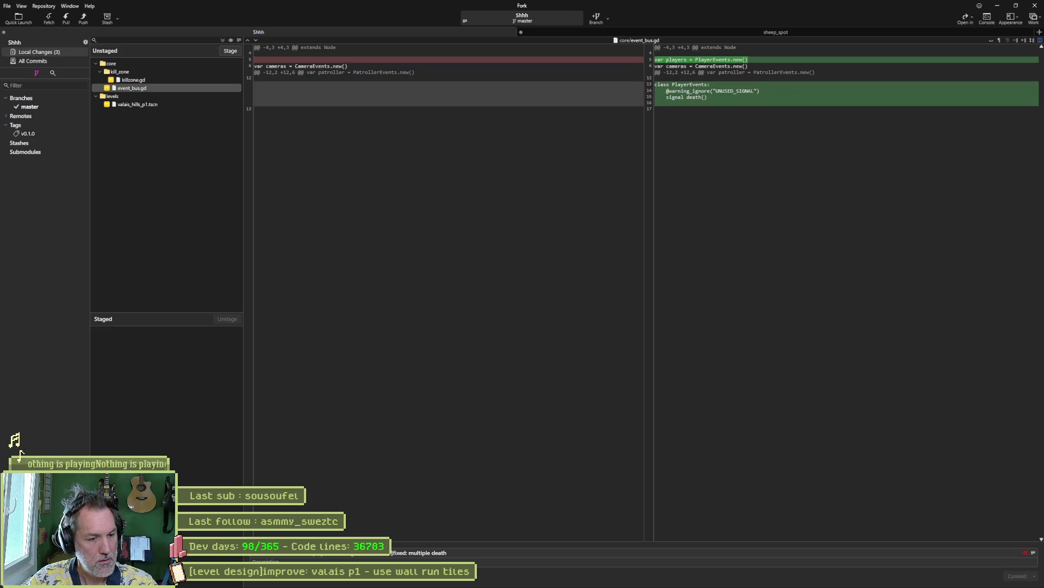
text( triggered)
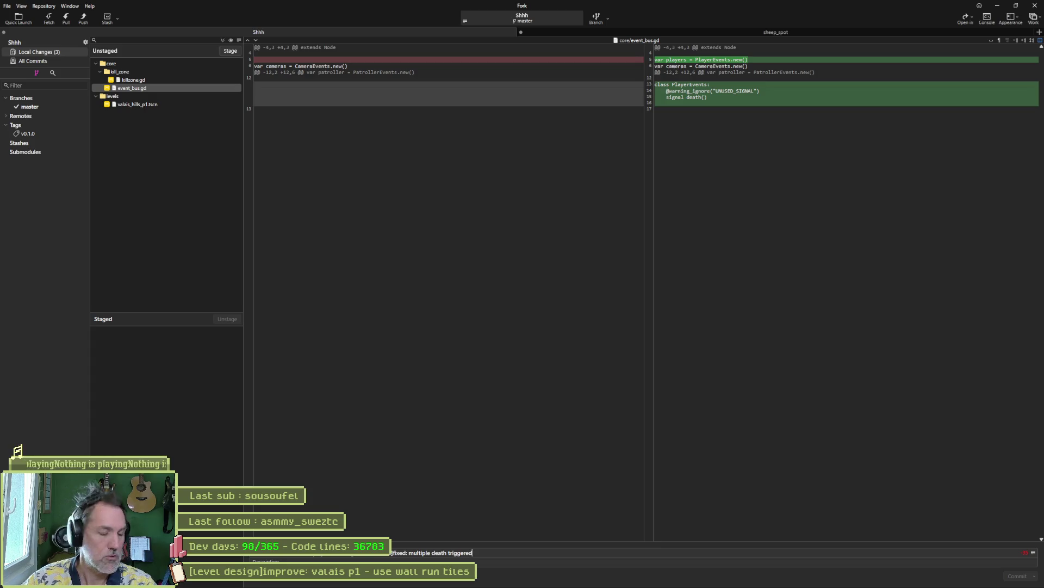
- Stage all three files, commit, push master to origin, and return to Godot
click(227, 51)
click(997, 576)
click(84, 18)
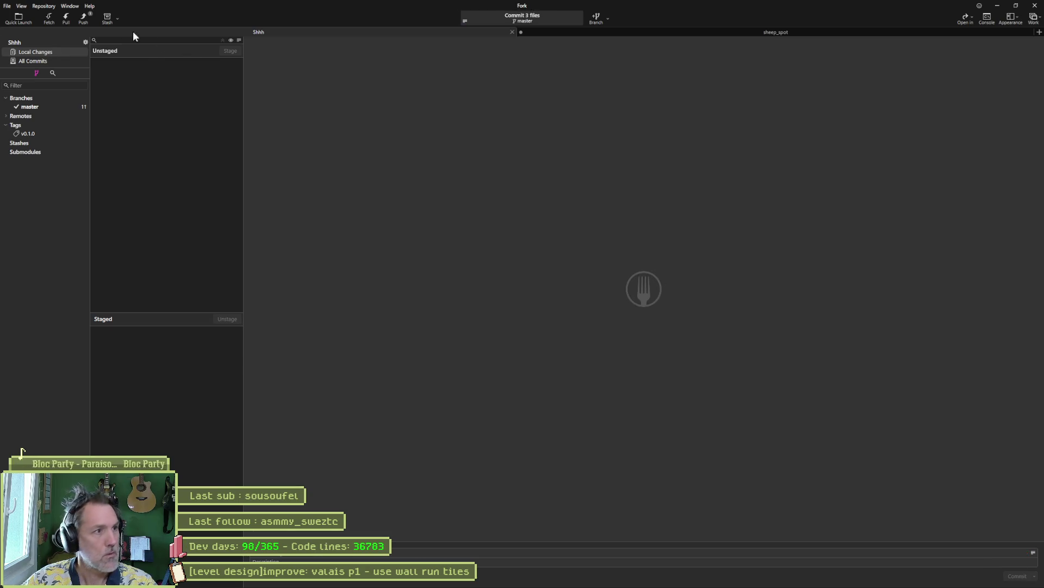
click(575, 322)
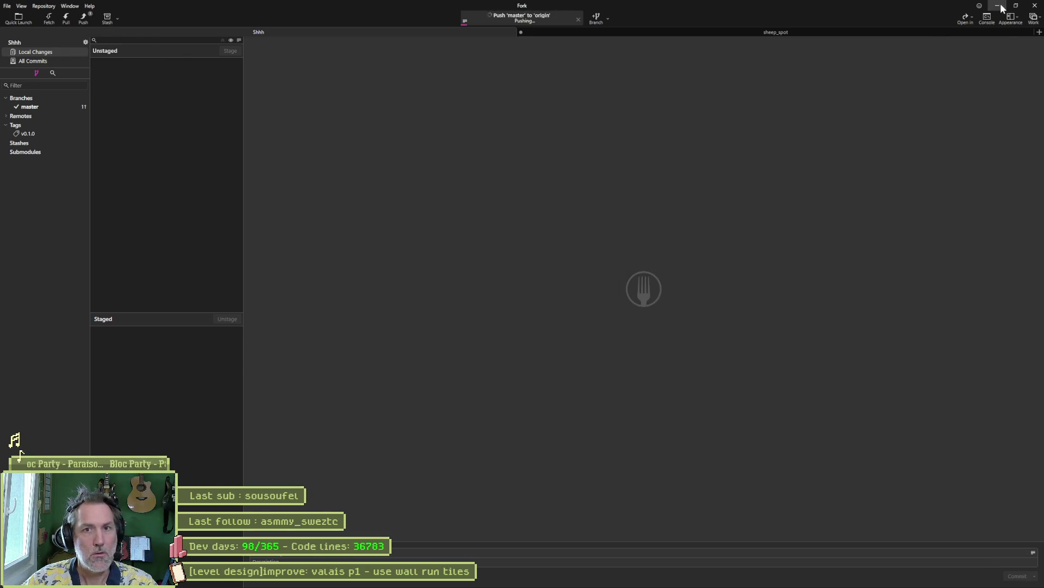
click(997, 6)
click(1003, 9)
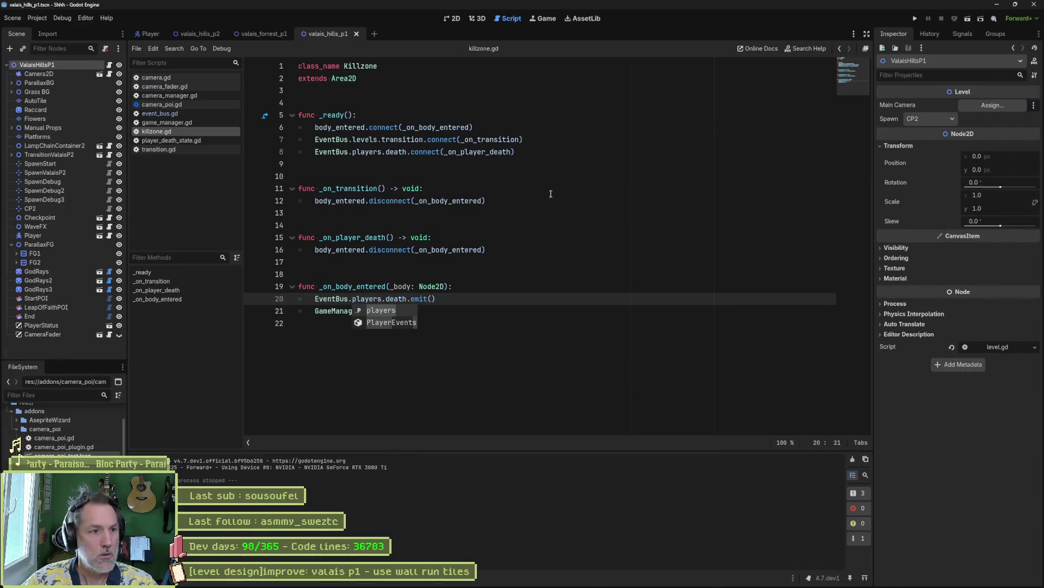
- Complete the killzone's death() call, set the level spawn to SpawnStart, and save
text(er.death())
click(571, 289)
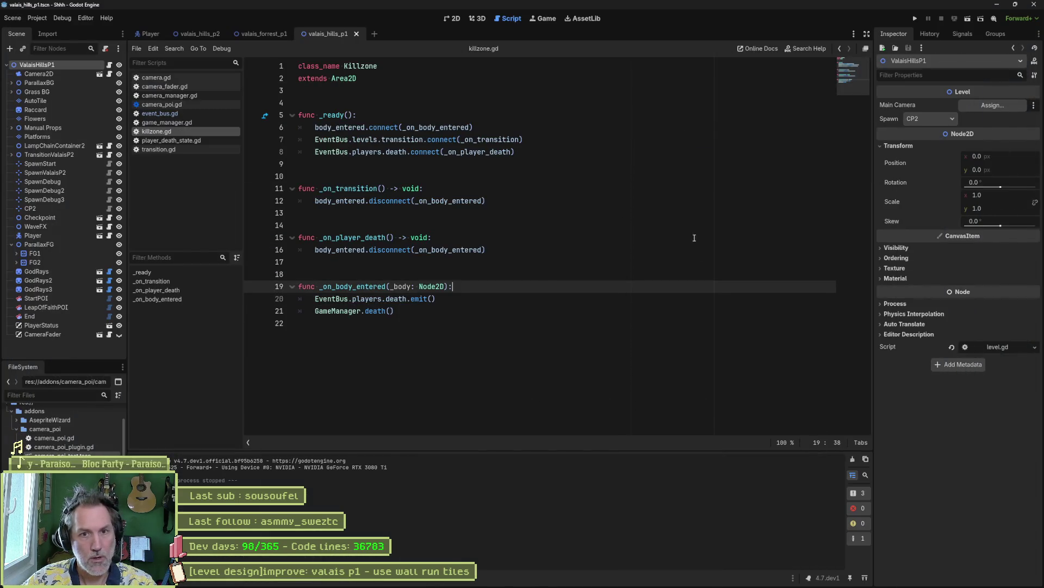
click(935, 118)
click(954, 134)
click(681, 273)
key(ctrl+s)
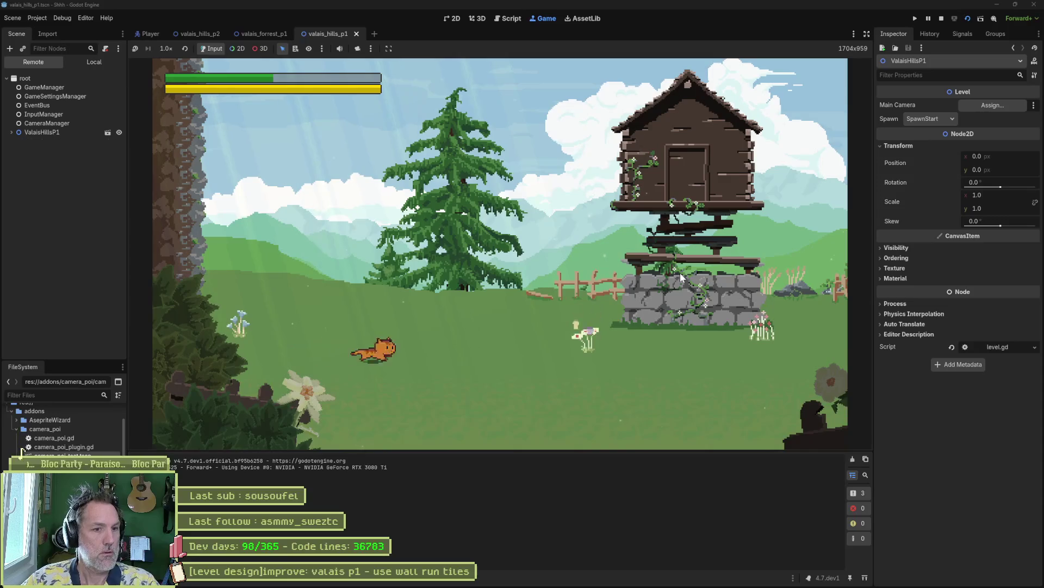
- Run the cat past the barn, lantern post and tree ledge until the level restarts
key(Right)
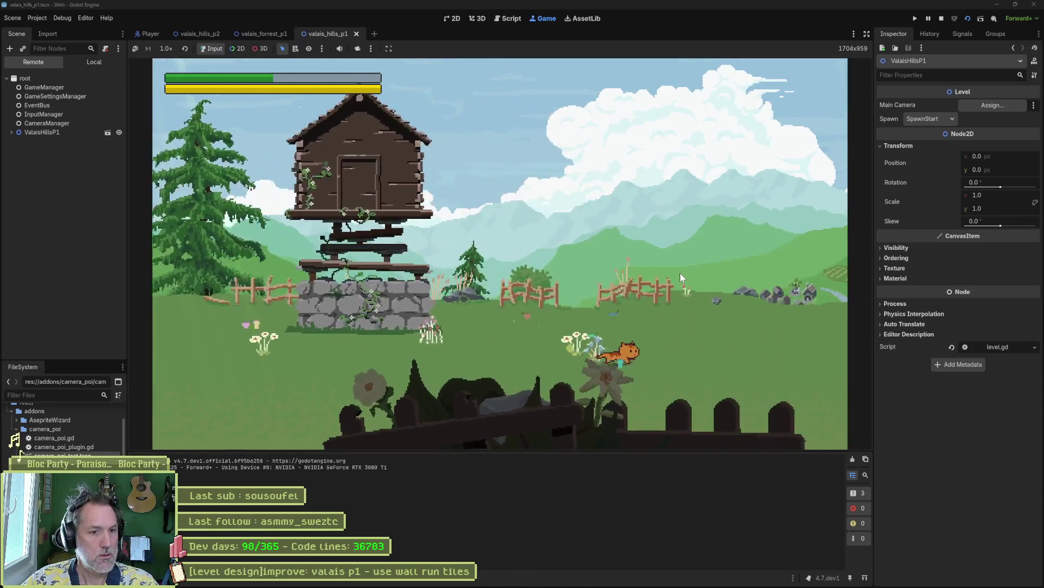
key(space)
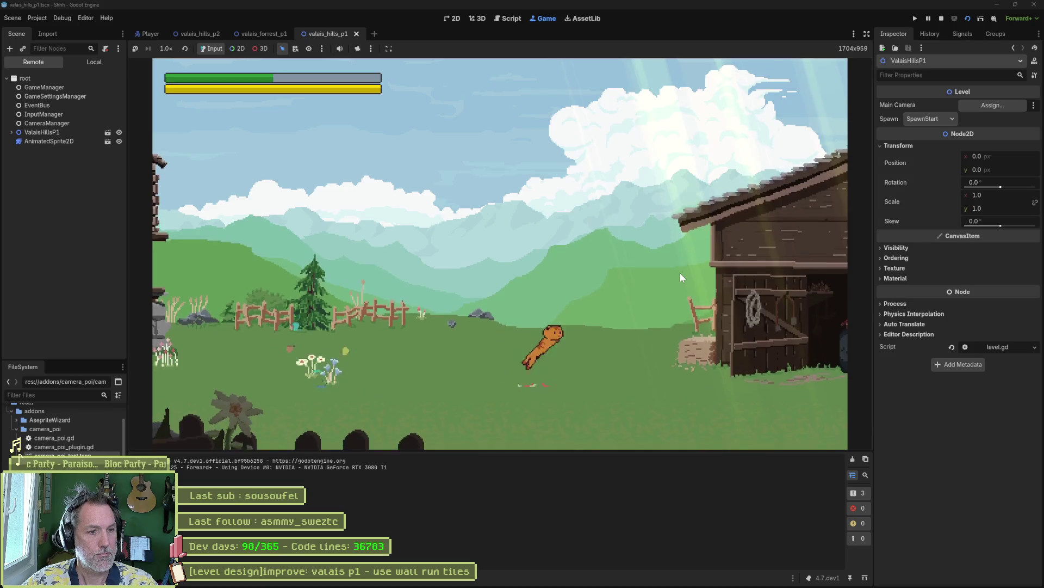
key(Right)
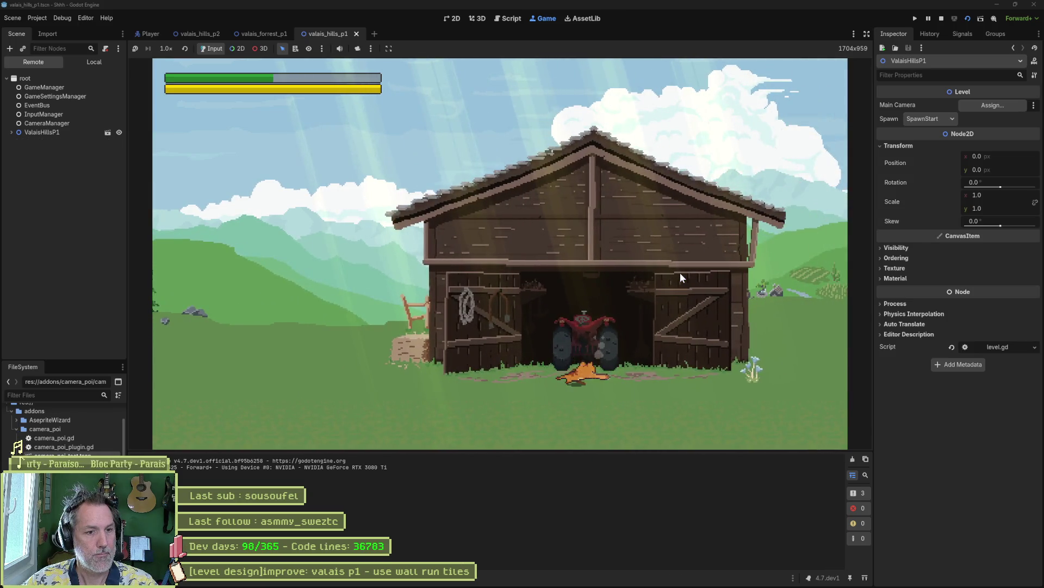
key(Right)
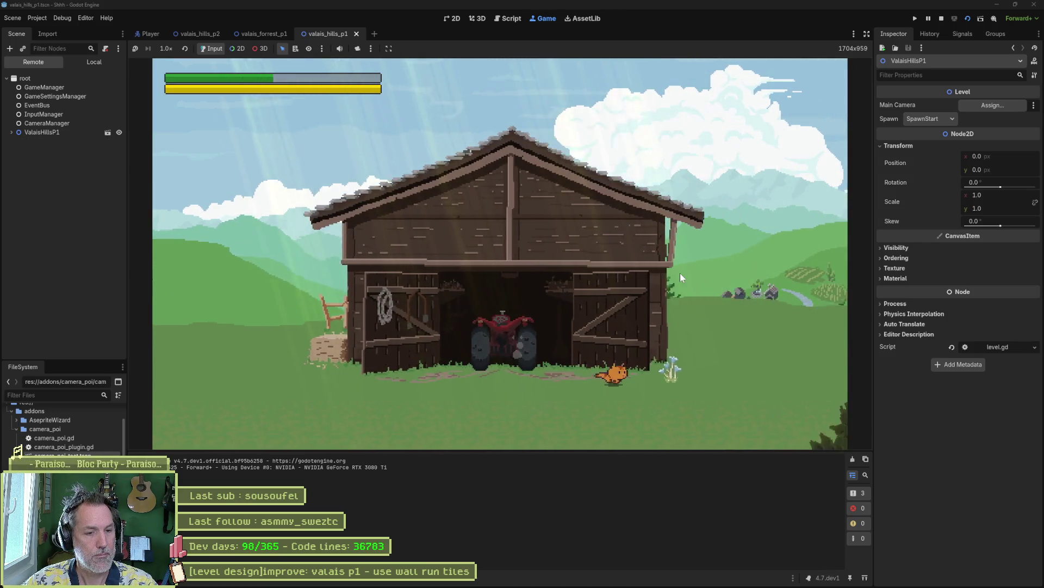
key(space)
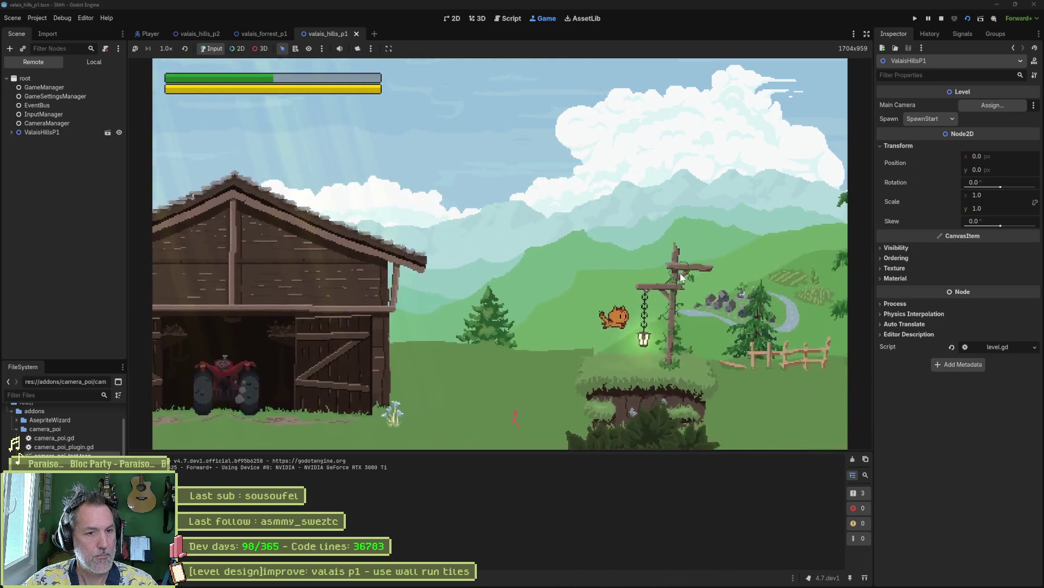
key(Right)
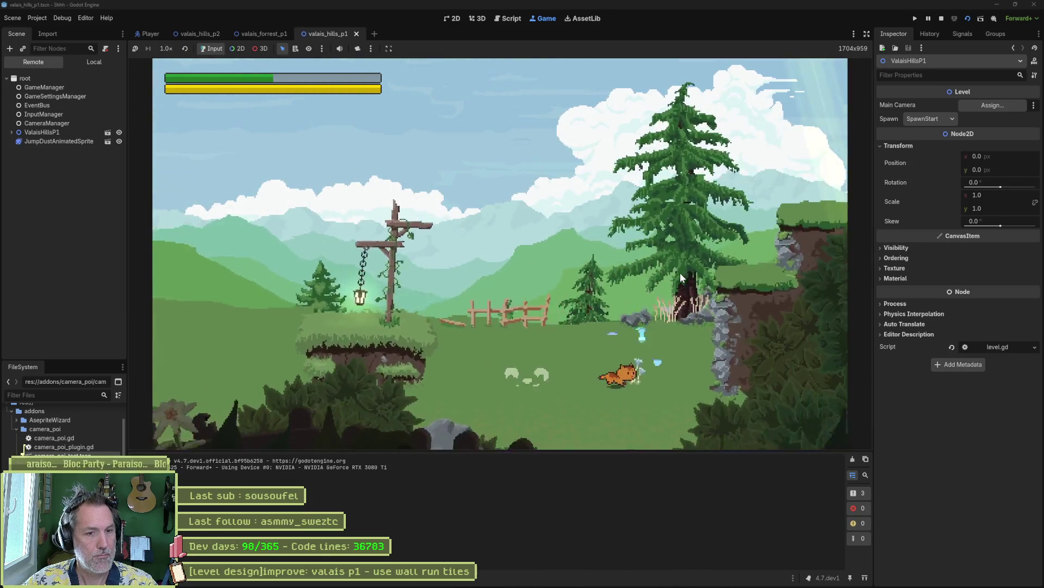
key(space)
key(Right)
key(space)
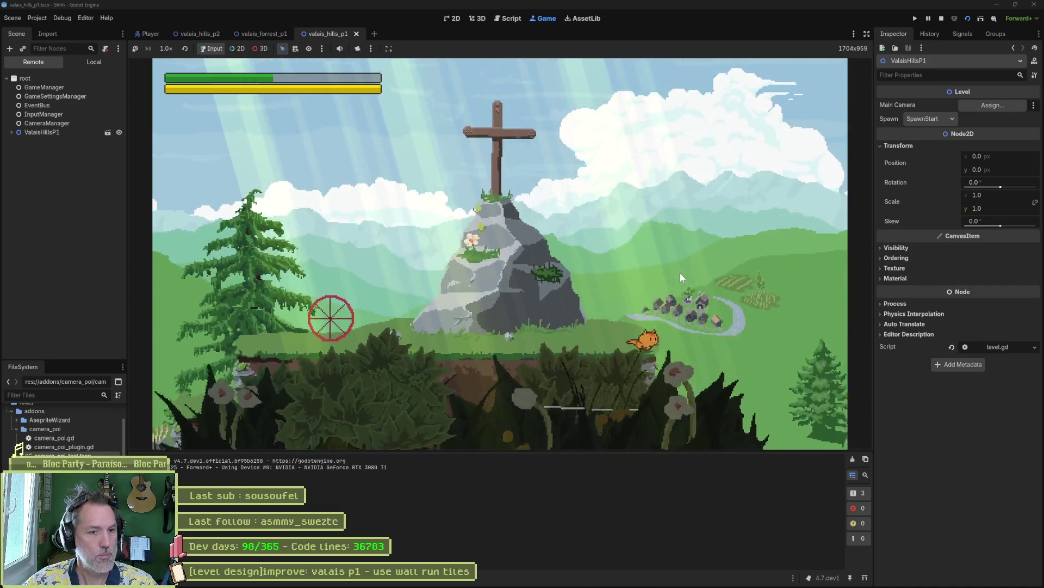
key(Right)
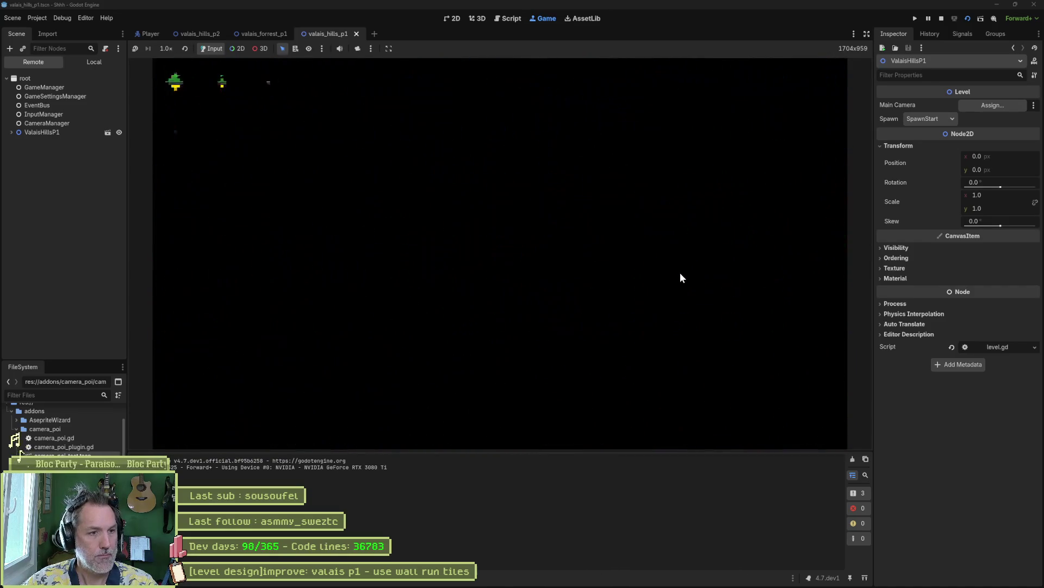
- Run again past the barn and cross rock checkpoint, jumping the valley gap
key(Right)
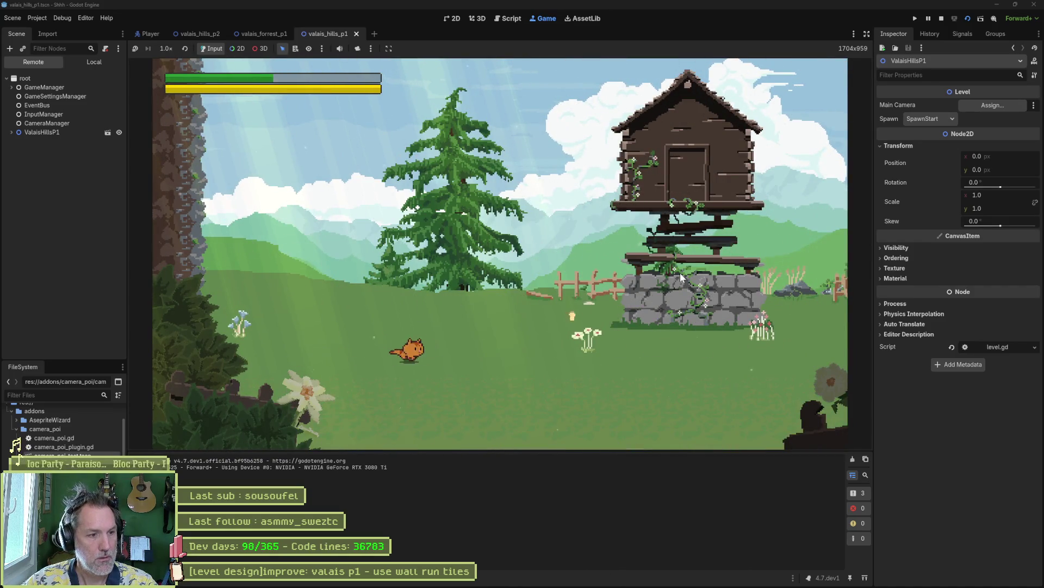
key(Right)
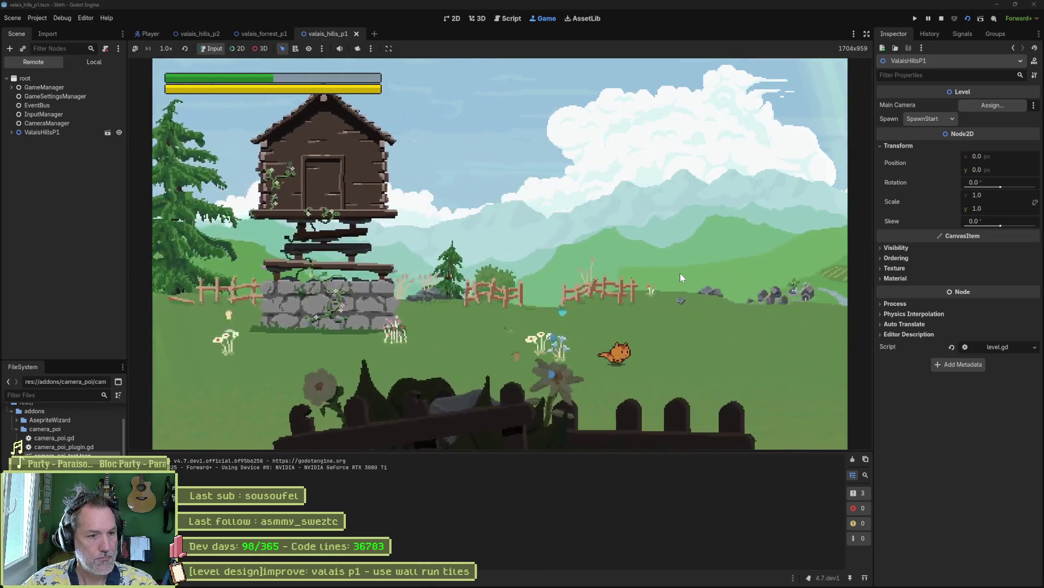
key(Right)
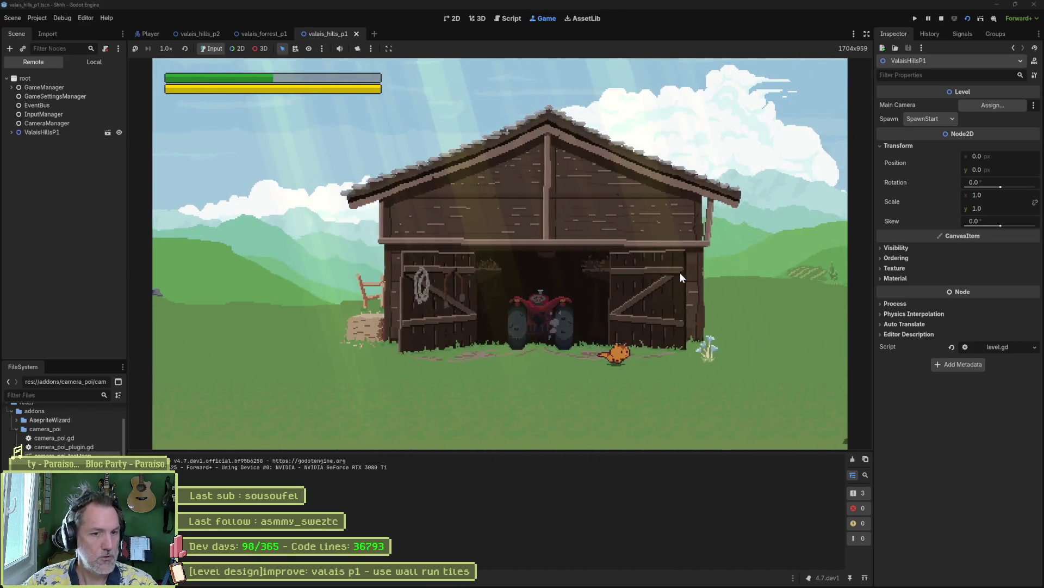
key(space)
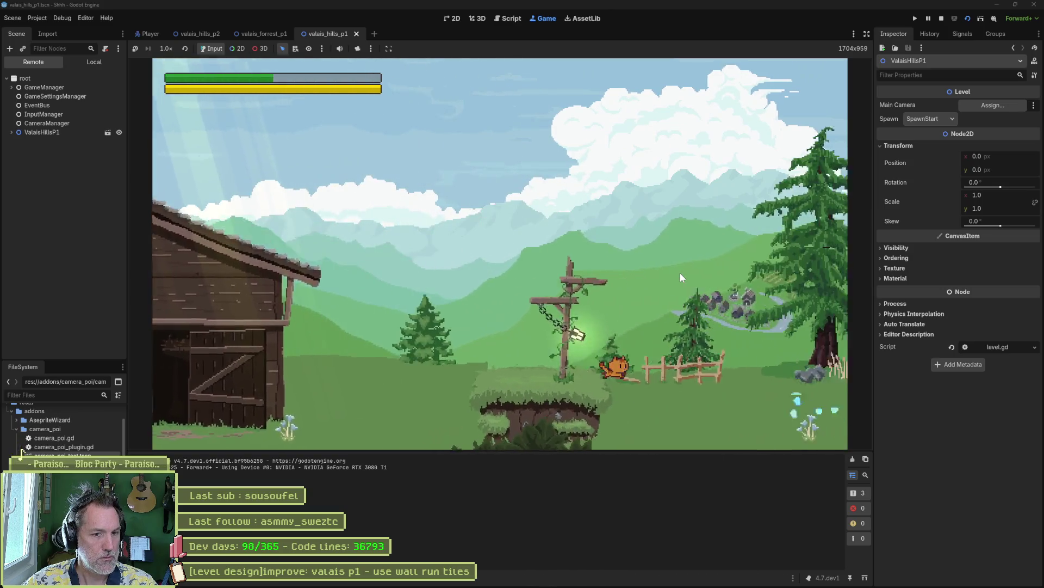
key(Right)
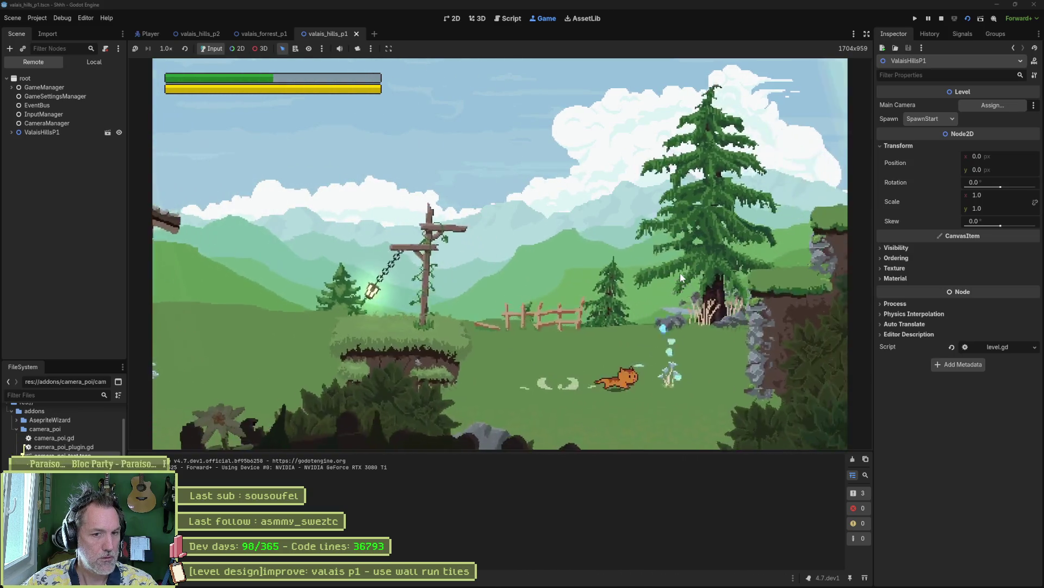
key(space)
key(Right)
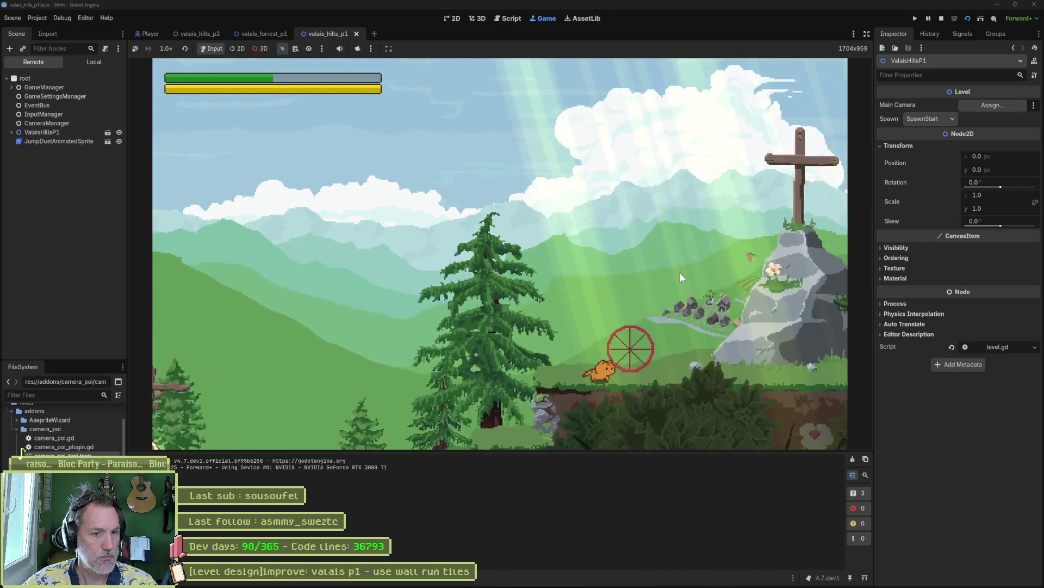
key(Right)
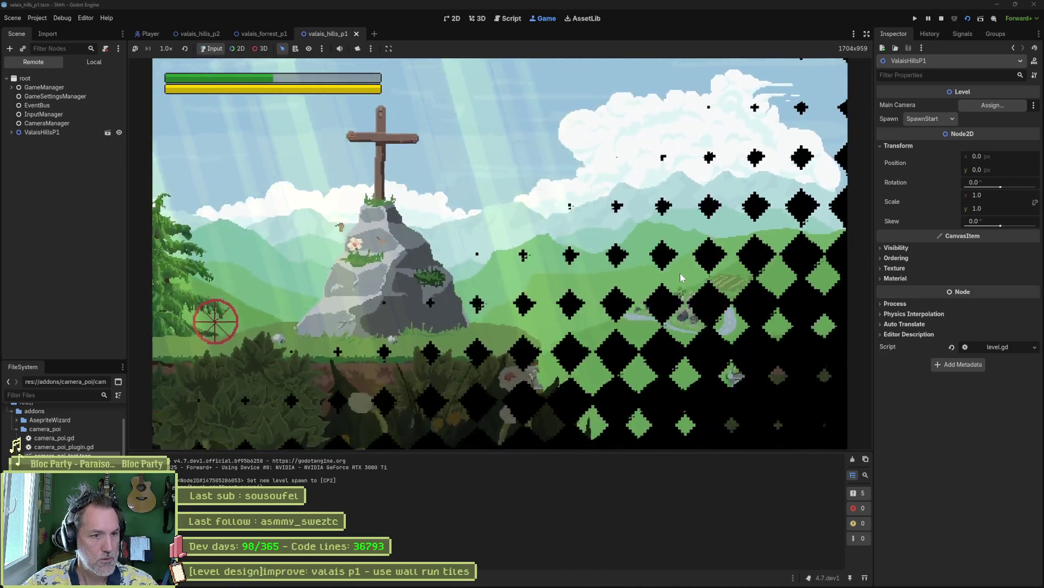
key(Right)
key(space)
key(Right)
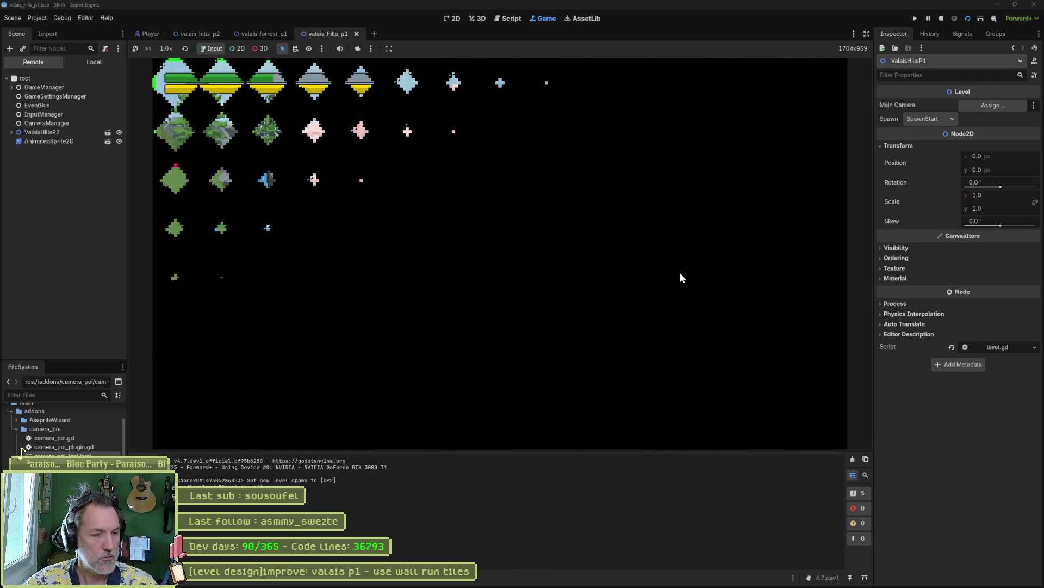
key(Right)
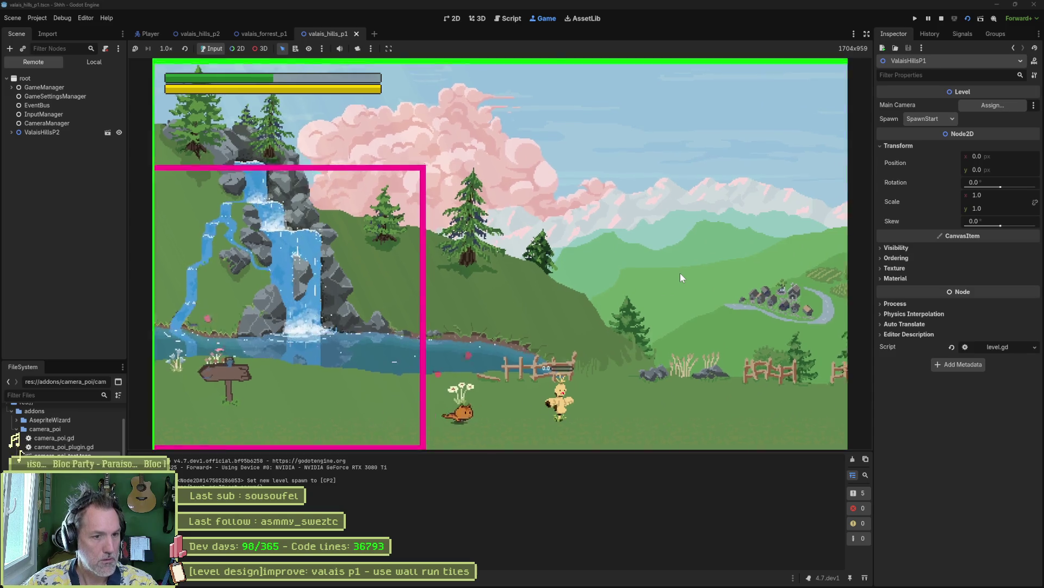
key(Right)
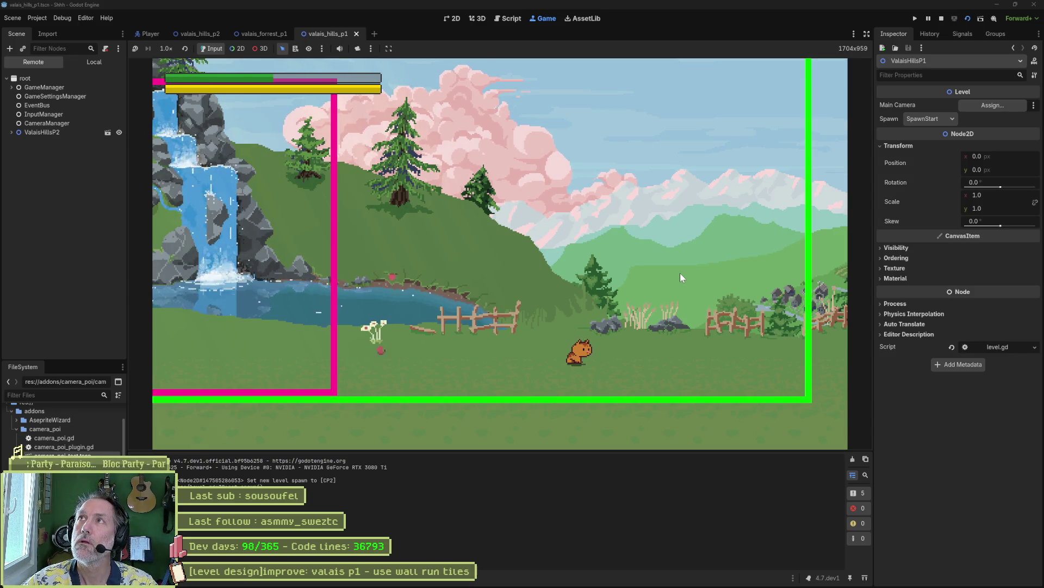
- Climb the cliff walls past the enemy onto the higher platform
key(Right)
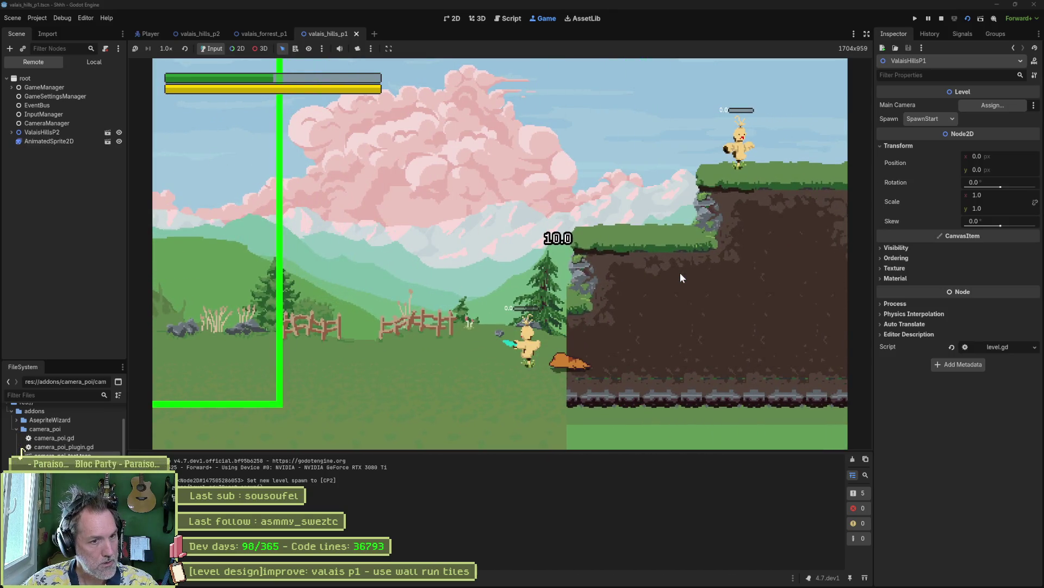
key(space)
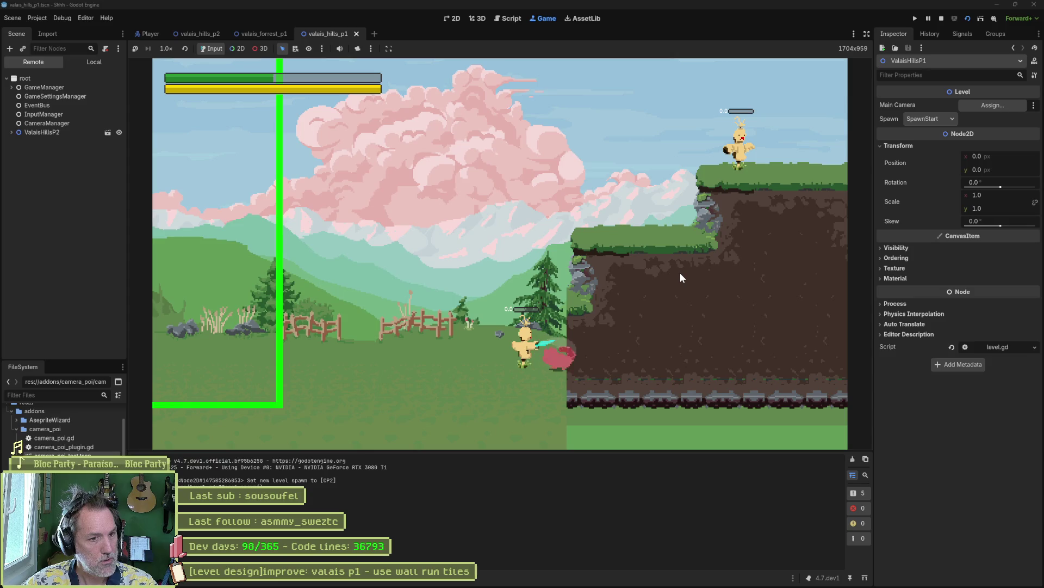
key(space)
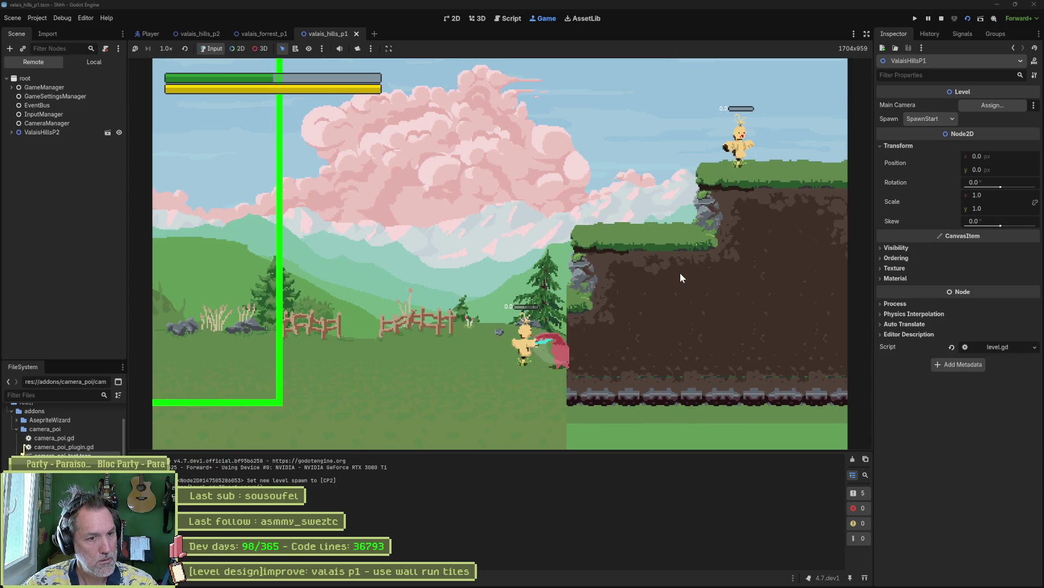
key(space)
key(Right)
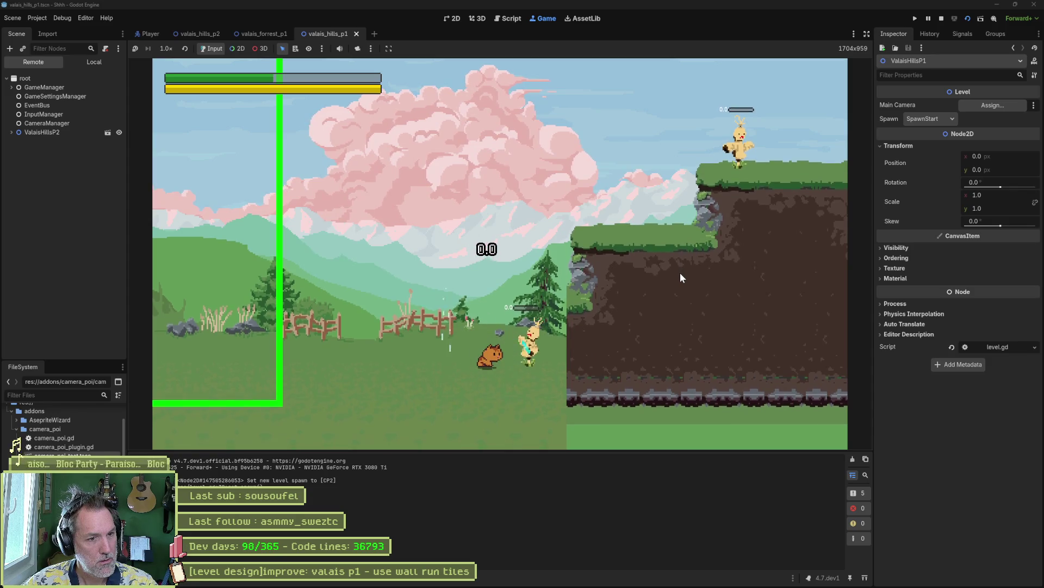
key(Right)
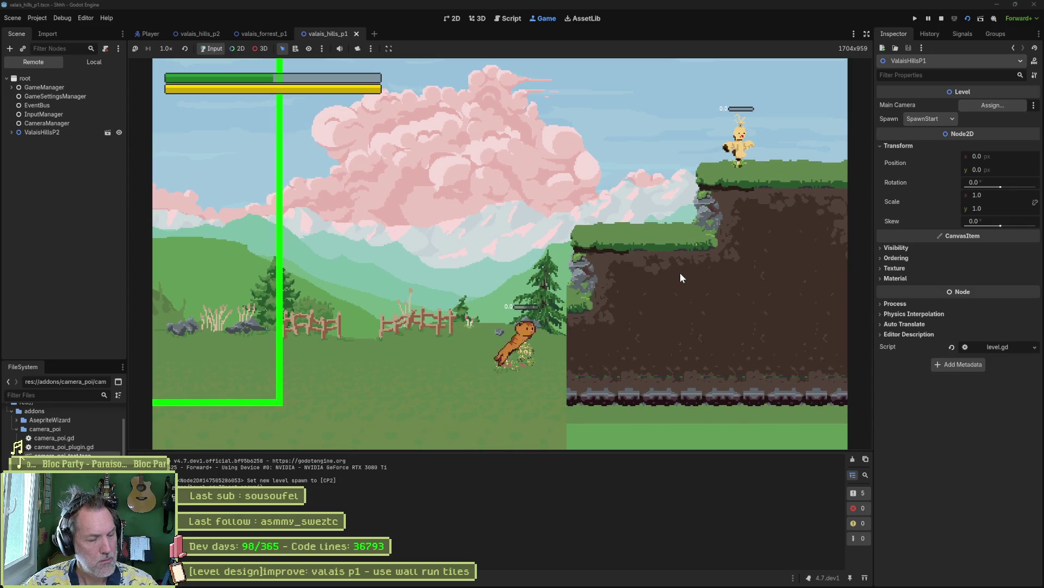
key(space)
key(Right)
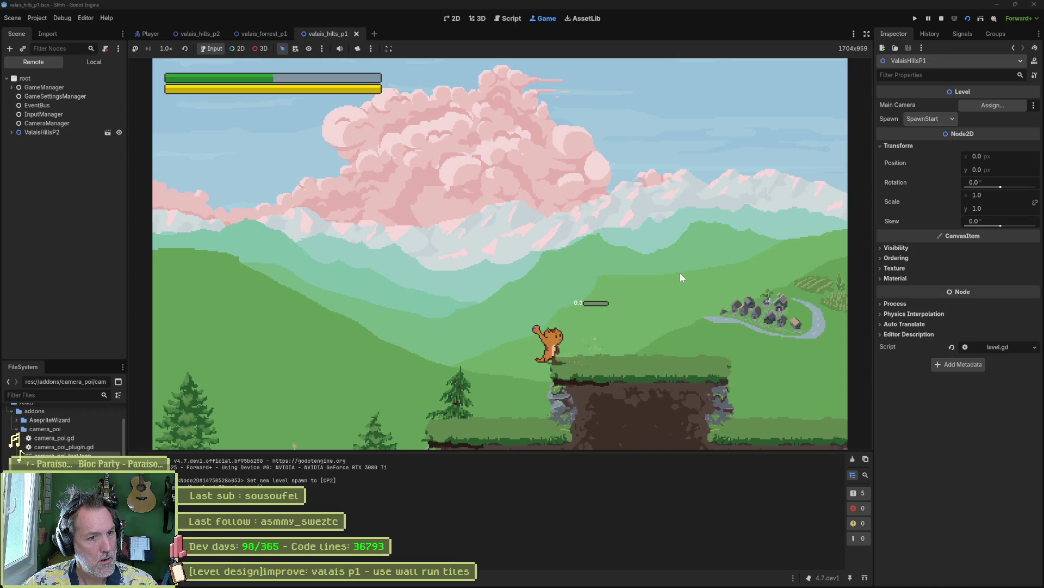
- Hop the ledges into the red burrow, climb the rock pillars, and use the shrine
key(Right)
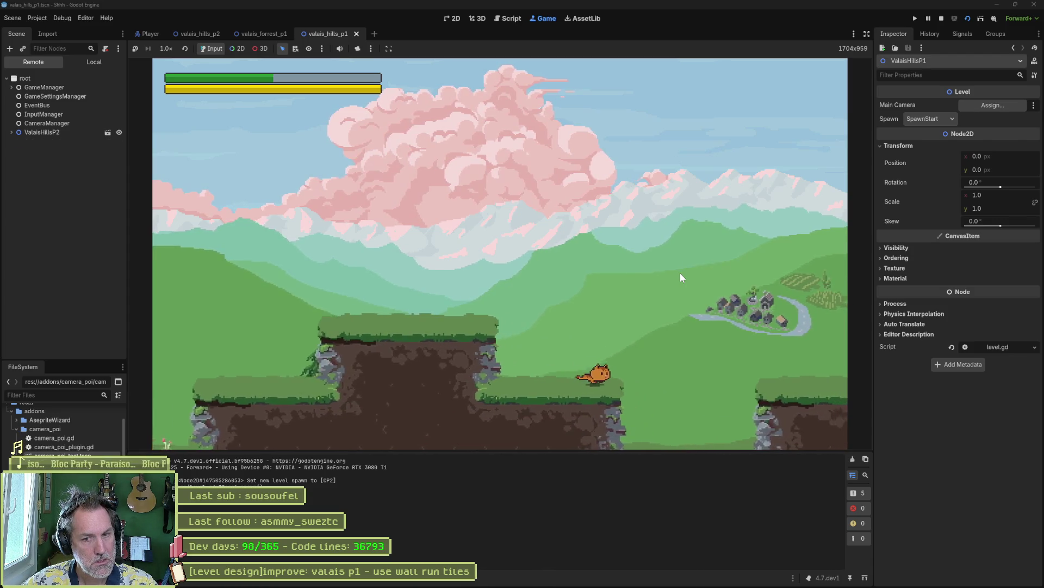
key(space)
key(Down)
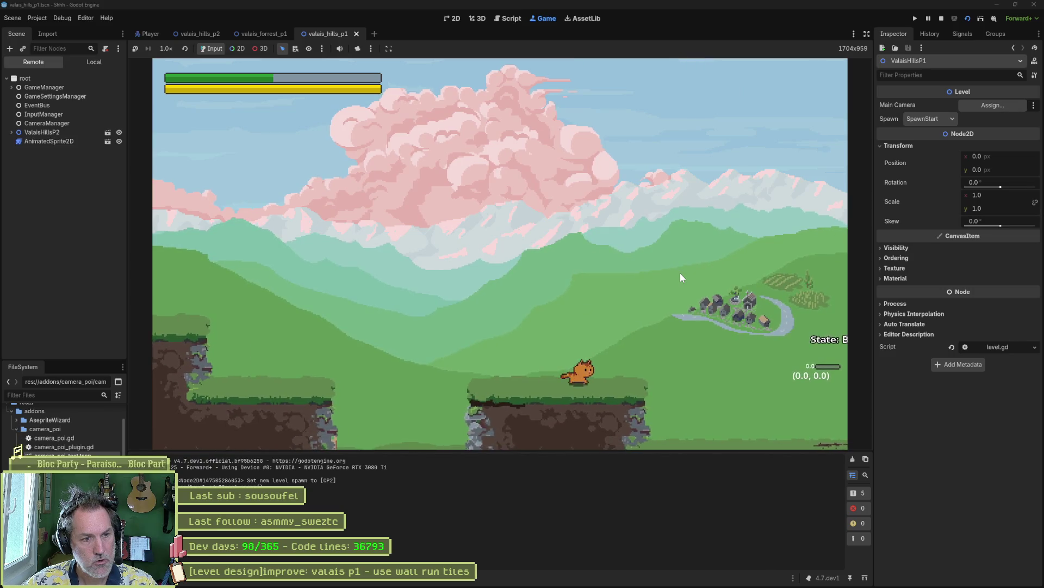
key(Right)
key(space)
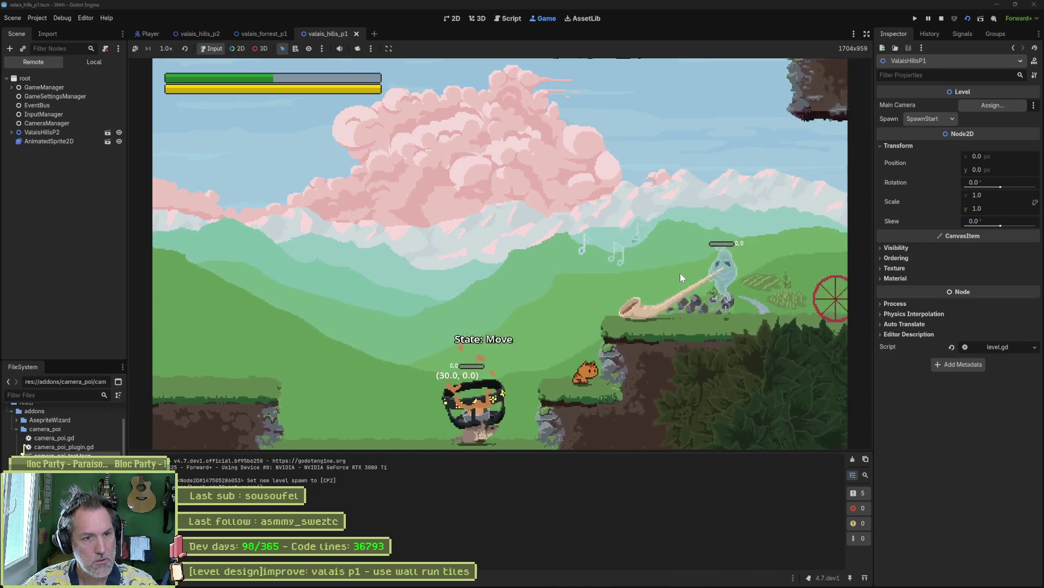
key(Right)
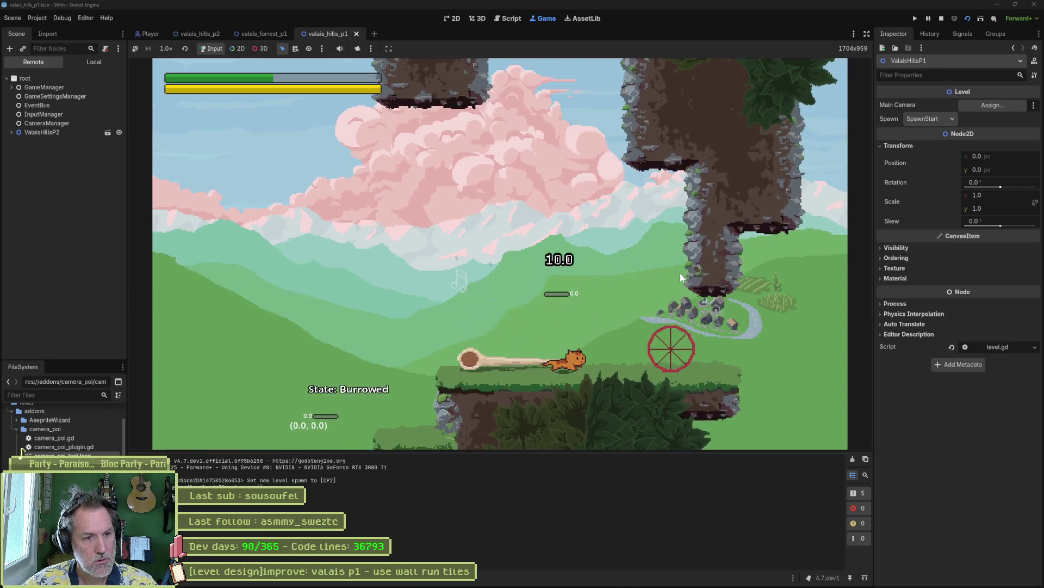
key(Right)
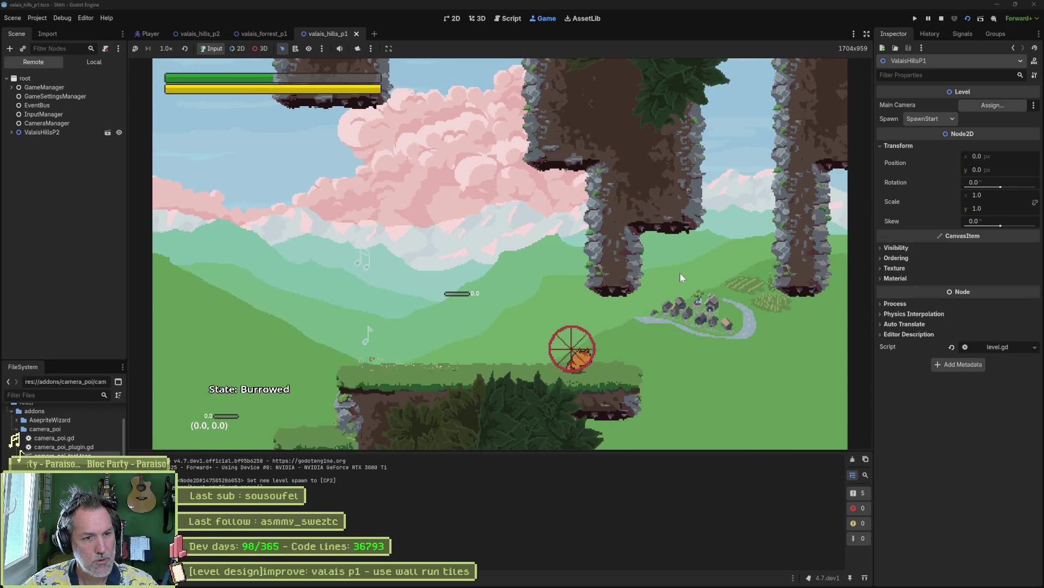
key(space)
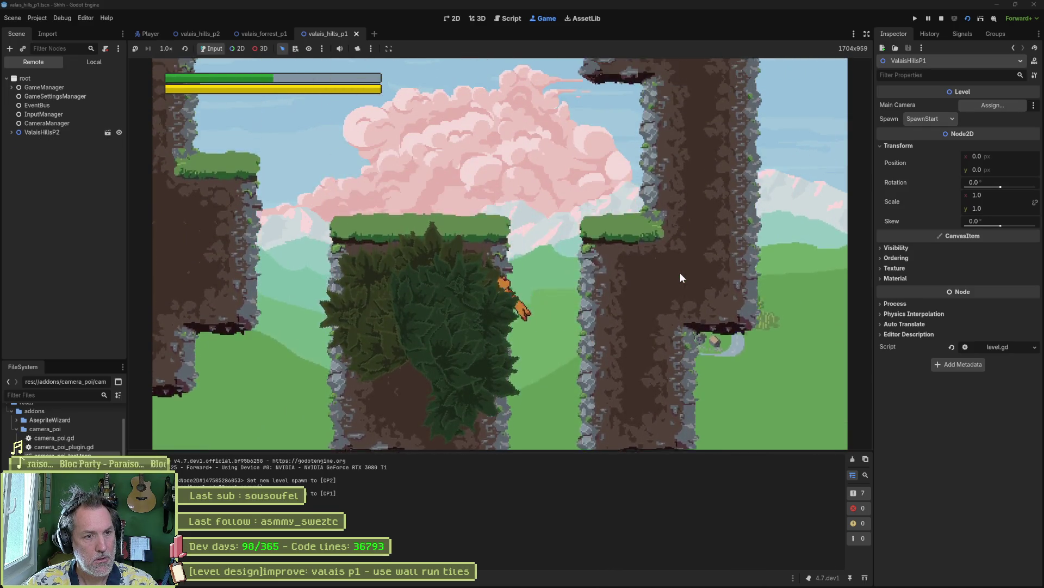
key(Left)
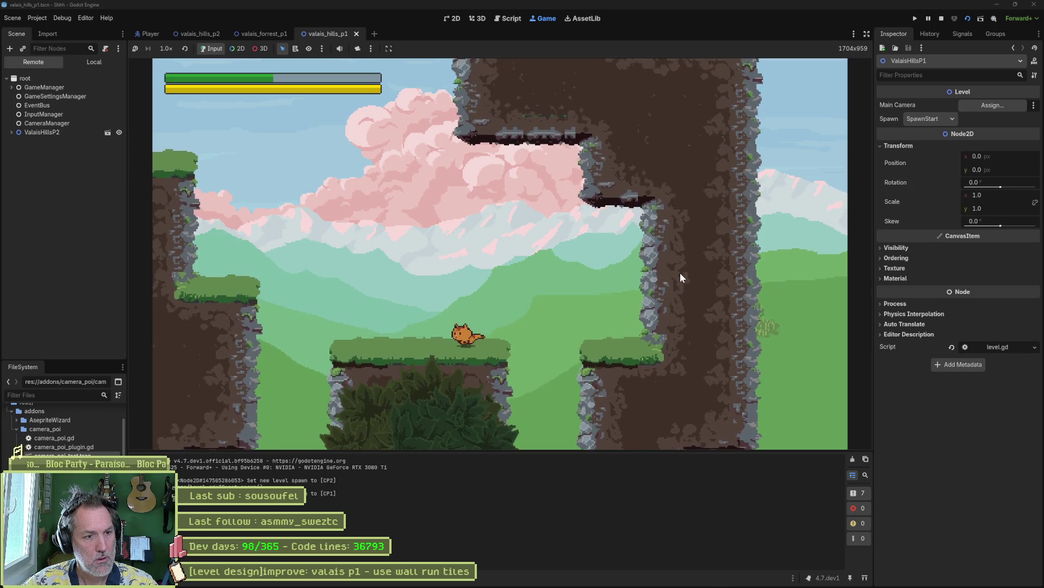
key(space)
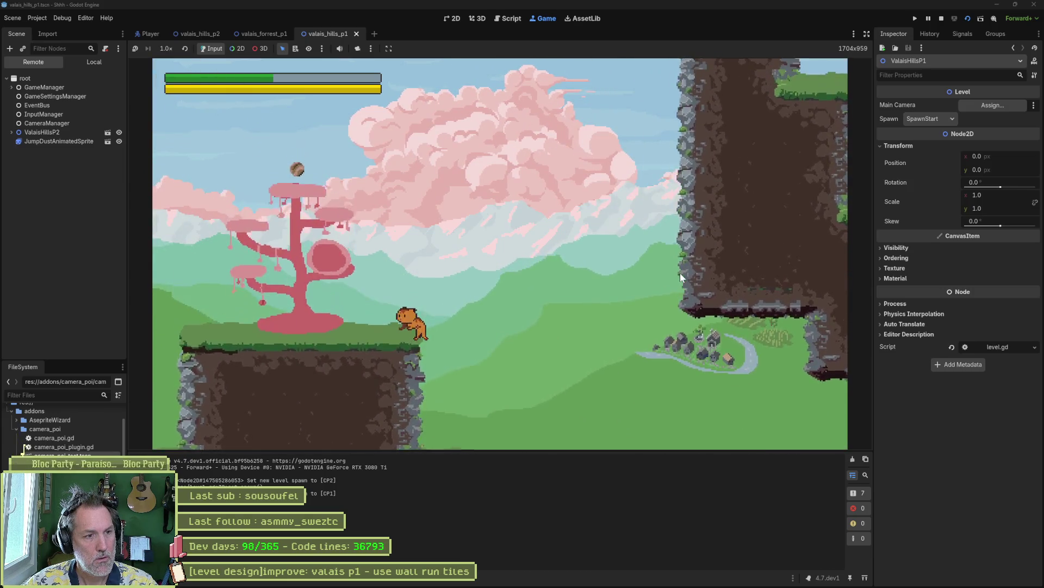
key(space)
key(Up)
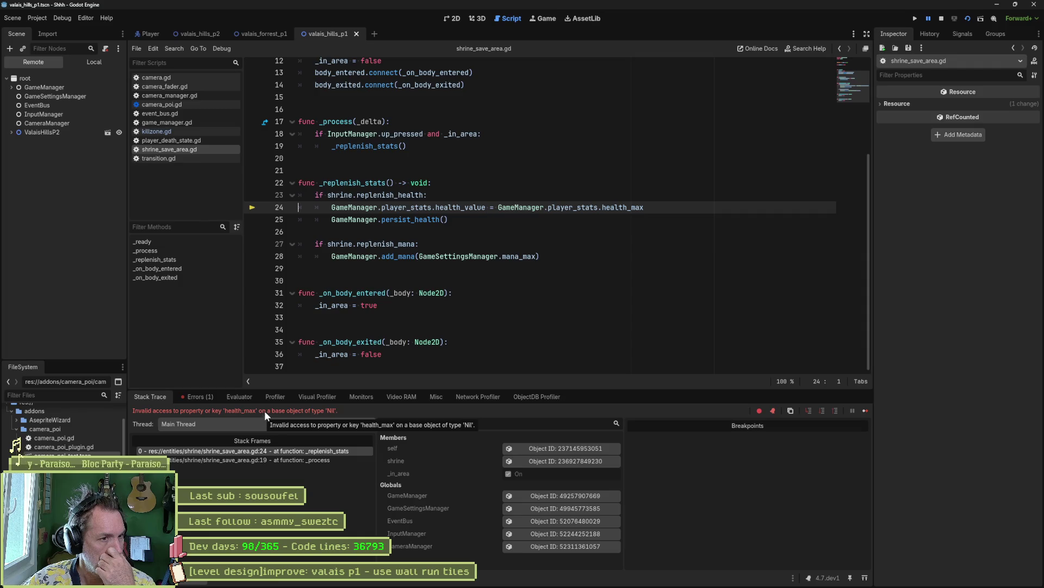
- Evaluate GameManager.player_stats from the failing health_max line in the Evaluator, showing it is null
mouse_move(456, 210)
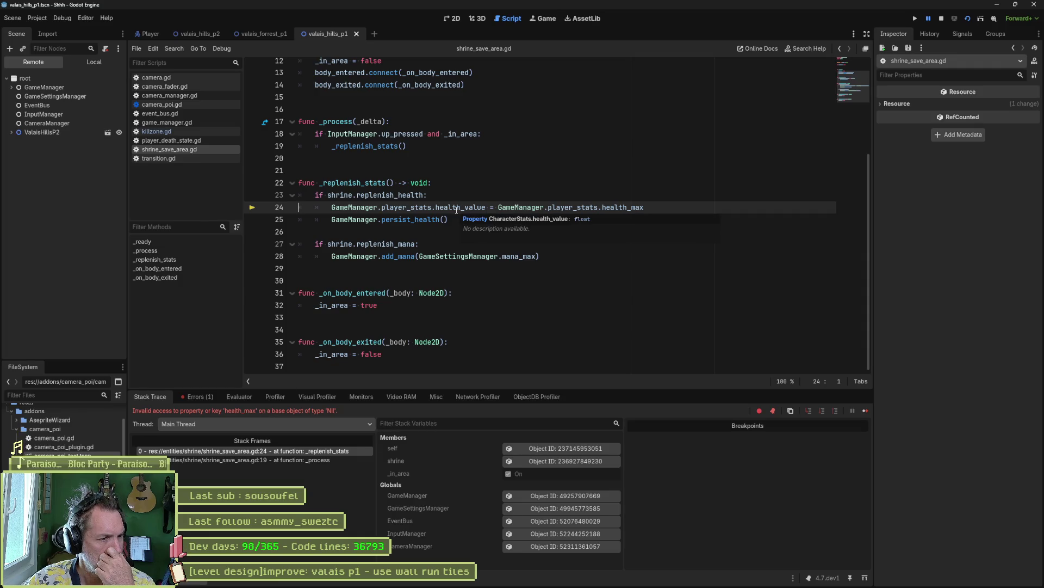
double_click(615, 208)
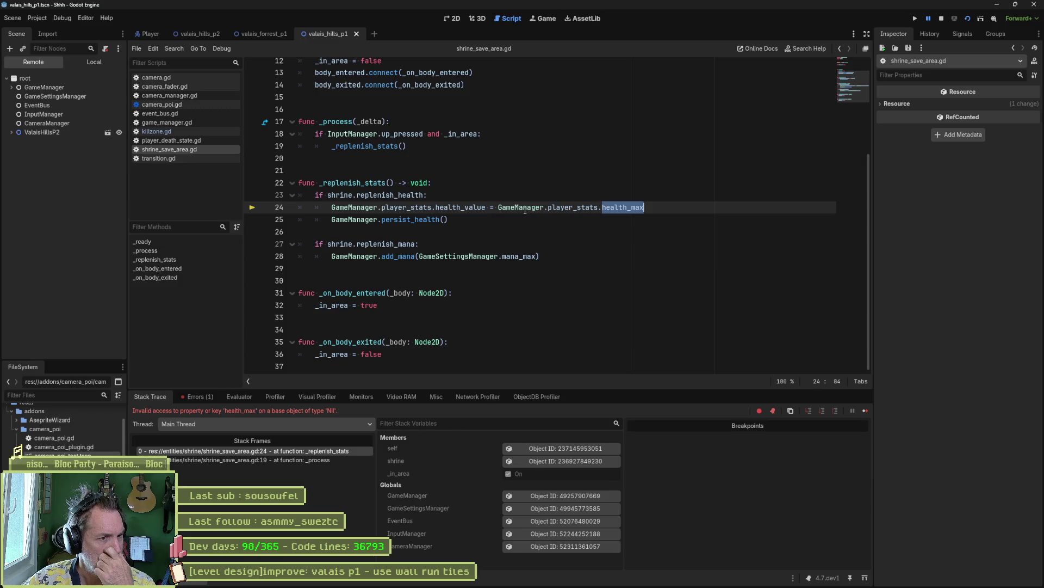
mouse_move(544, 210)
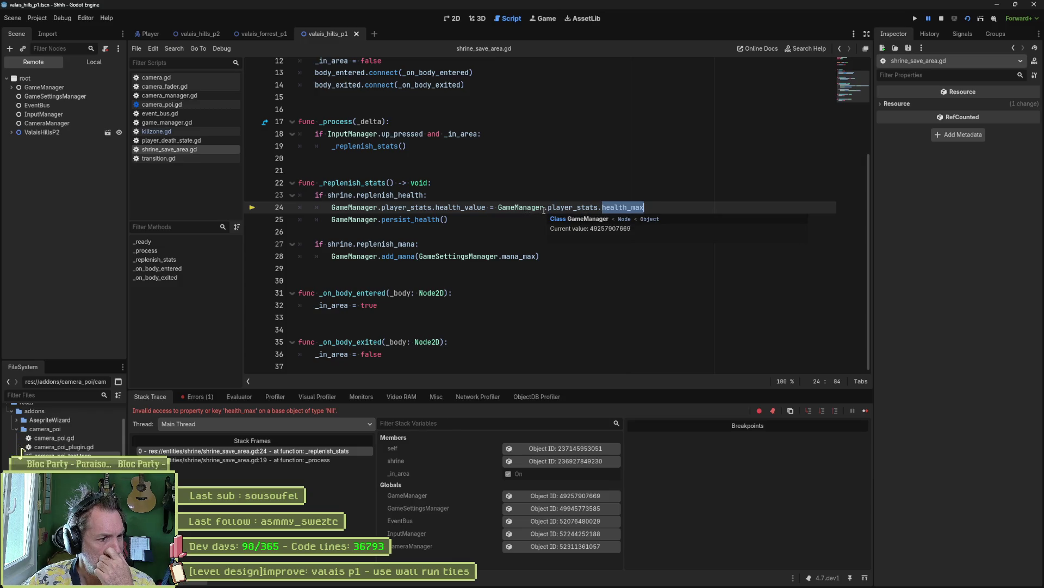
drag(499, 208, 599, 207)
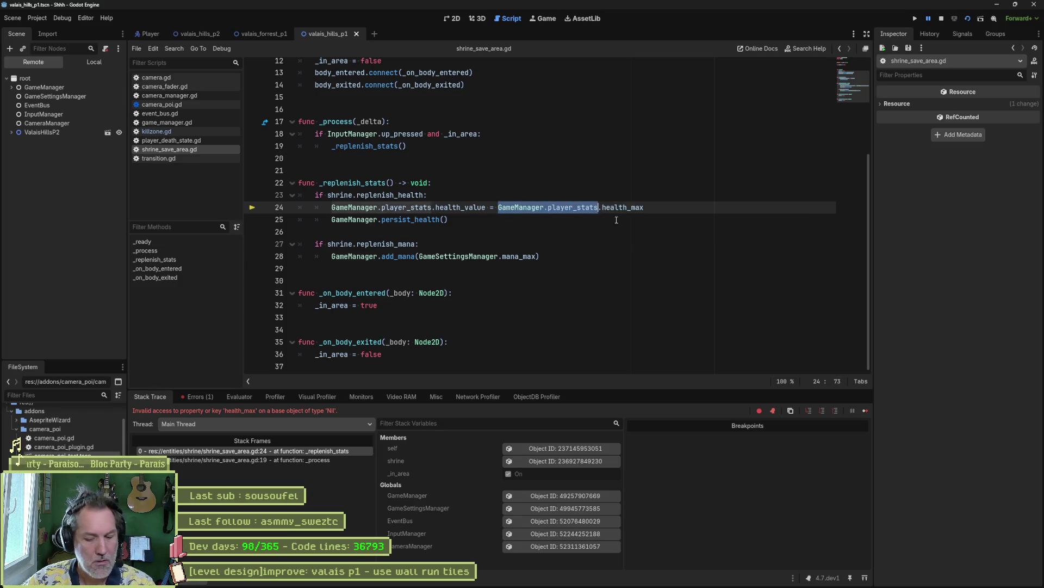
click(239, 397)
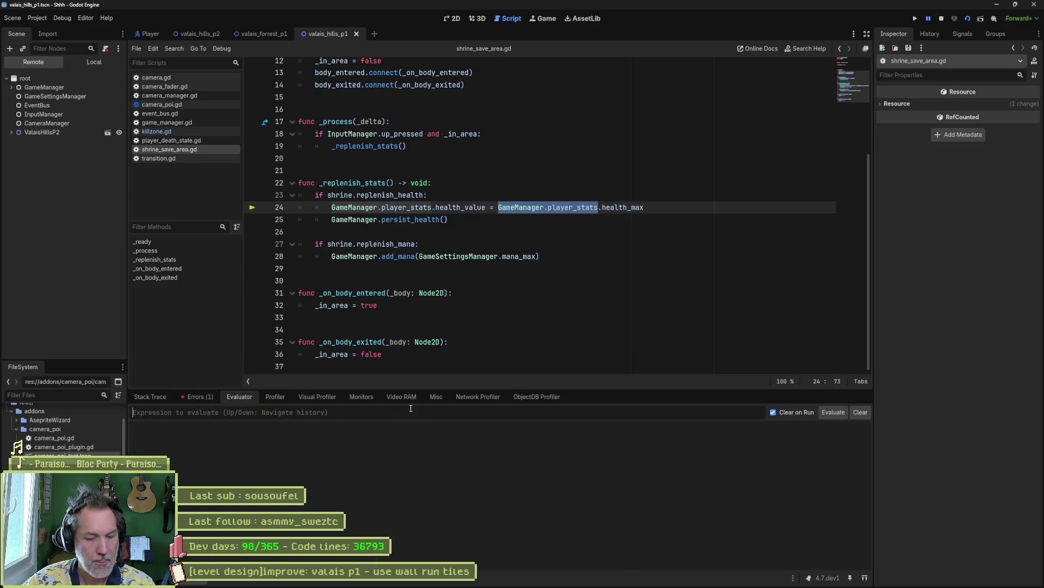
click(734, 458)
key(ctrl+shift+e)
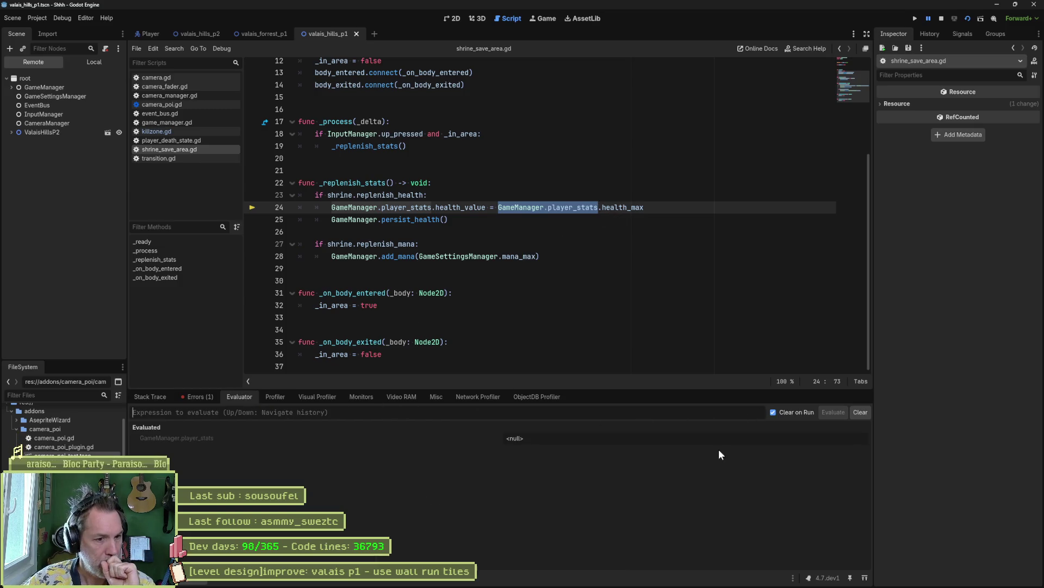
- Inspect the live GameManager node and jump from the Errors (1) list to the failing line
double_click(526, 210)
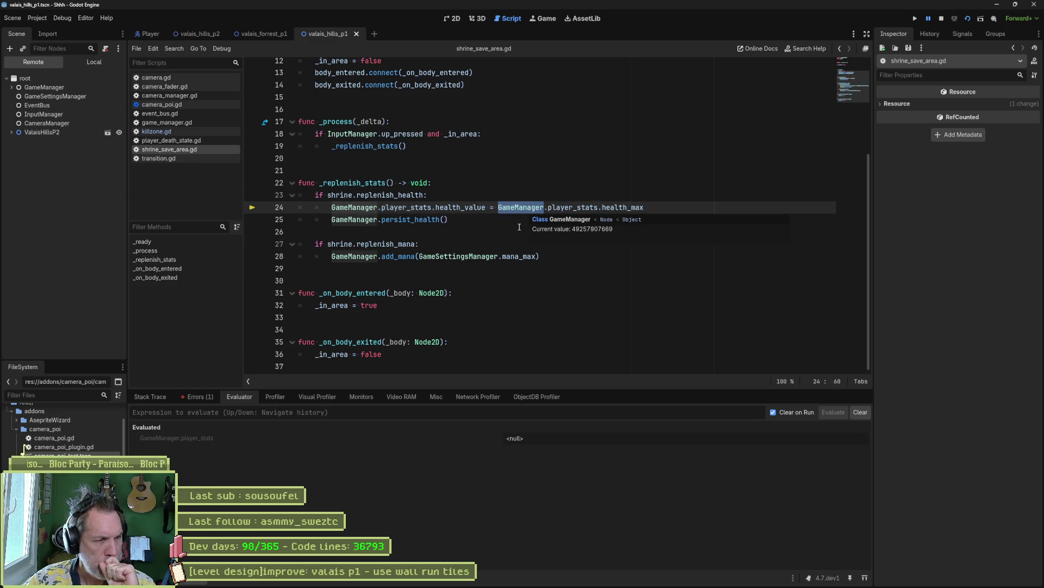
click(84, 89)
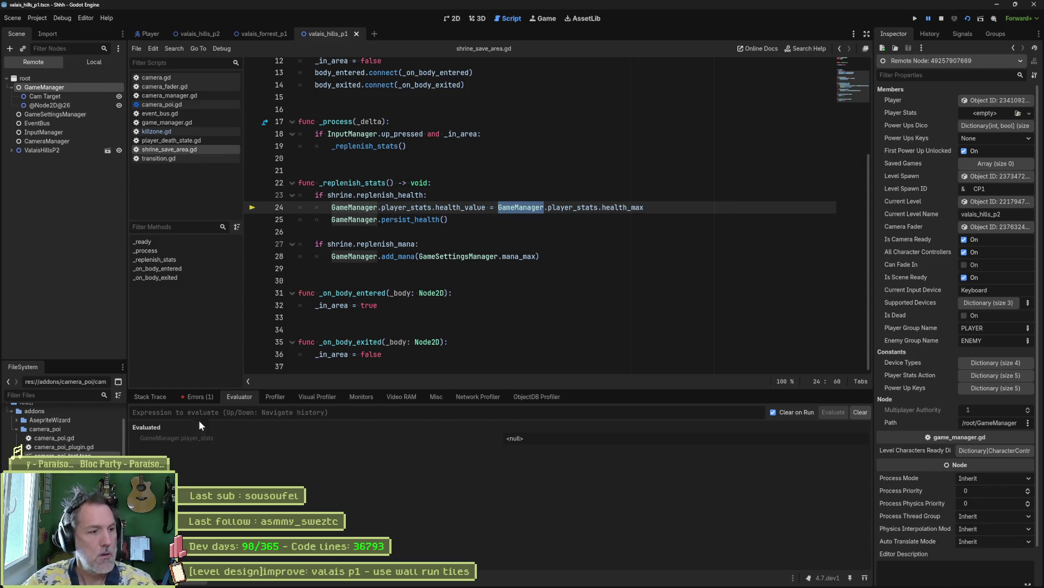
click(197, 396)
click(261, 427)
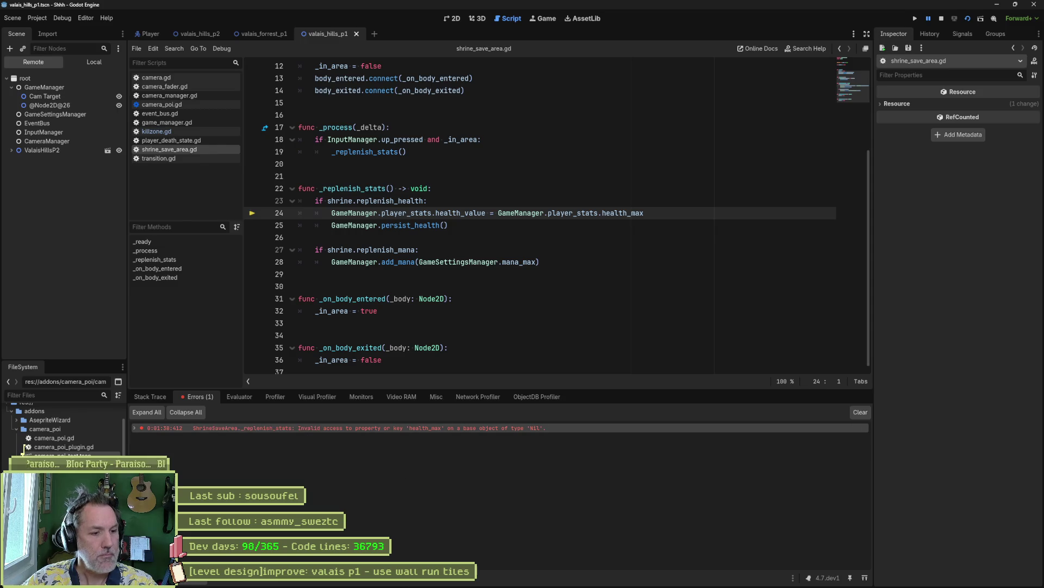
- Select the _replenish_stats function name and bring the Asana project board forward
mouse_move(502, 577)
mouse_move(578, 580)
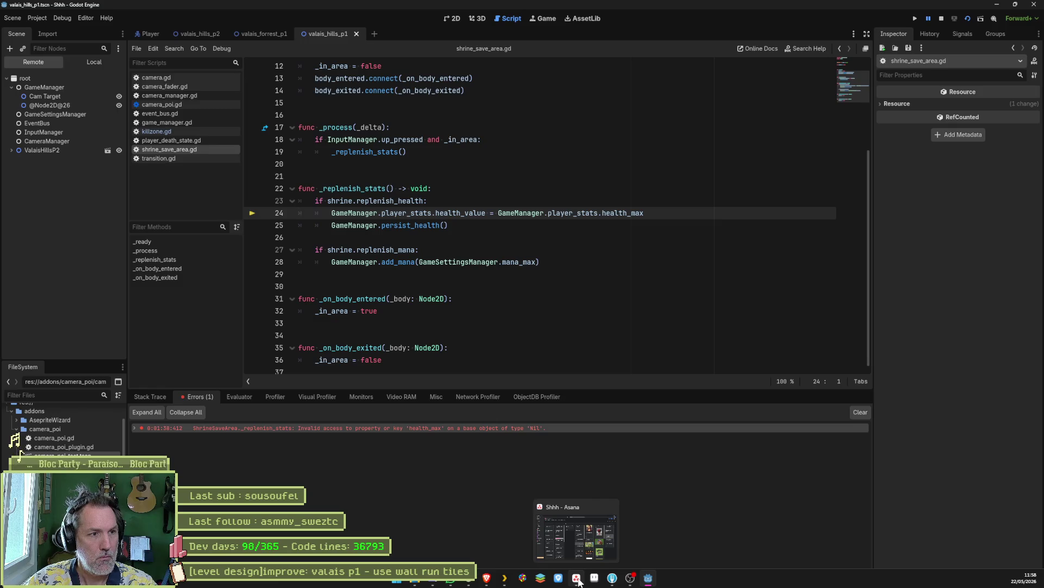
double_click(346, 187)
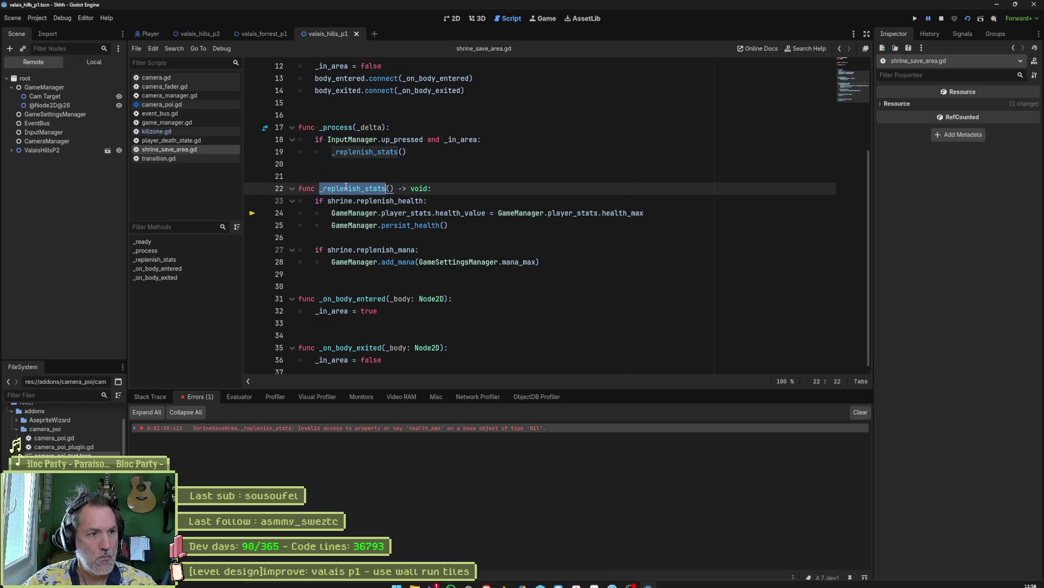
click(576, 579)
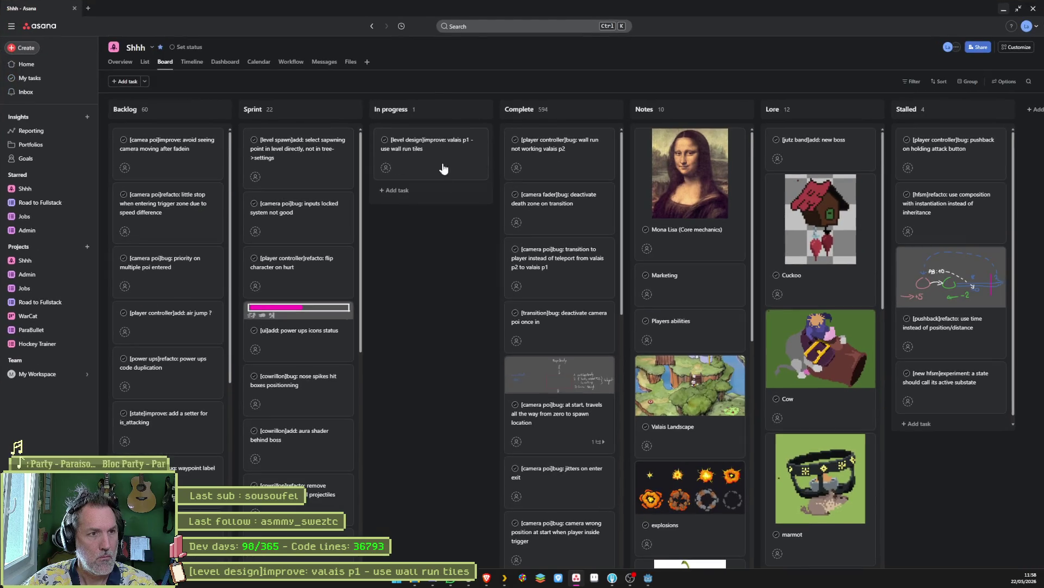
- Add an In progress card '[game manager]bug: no player stats on _replenish_stats on shrines' and minimise Asana
click(459, 109)
text([game manager]bug:)
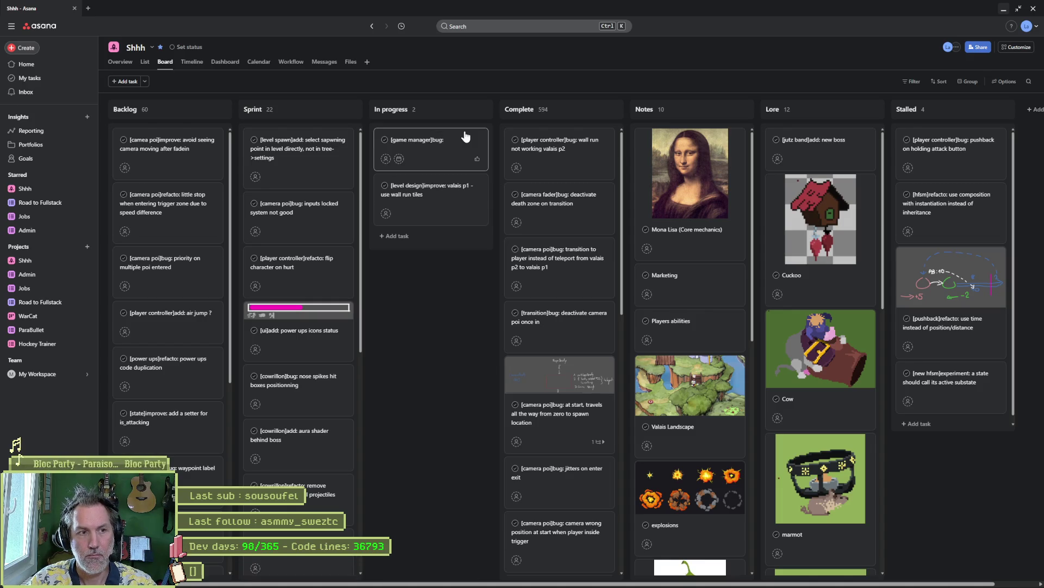
text(stats on _replenish_stats on)
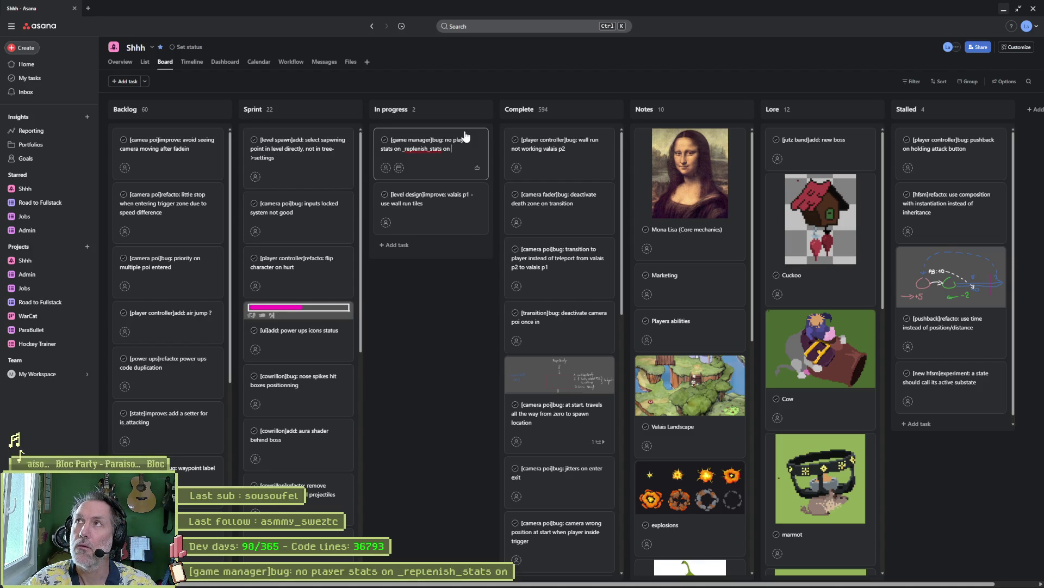
click(449, 281)
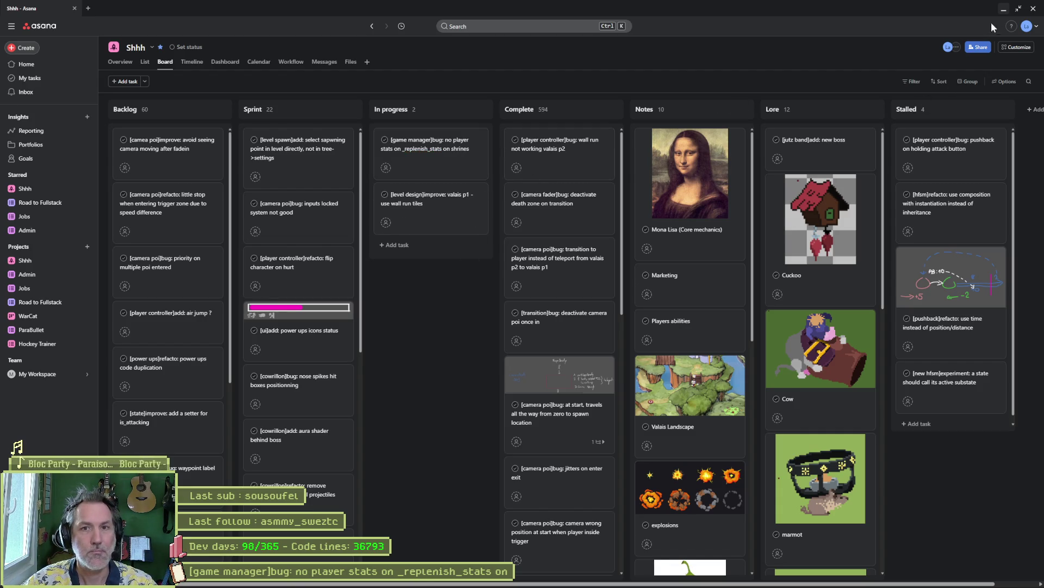
click(1004, 9)
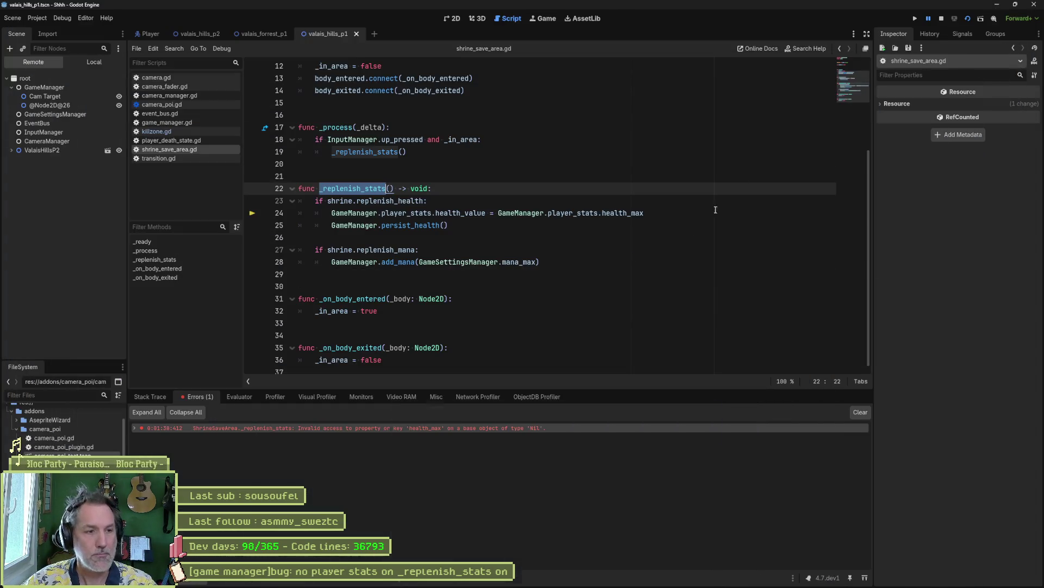
- Rerun the level with F6, confirm the live GameManager's Player Stats is empty, then stop with F8
click(942, 21)
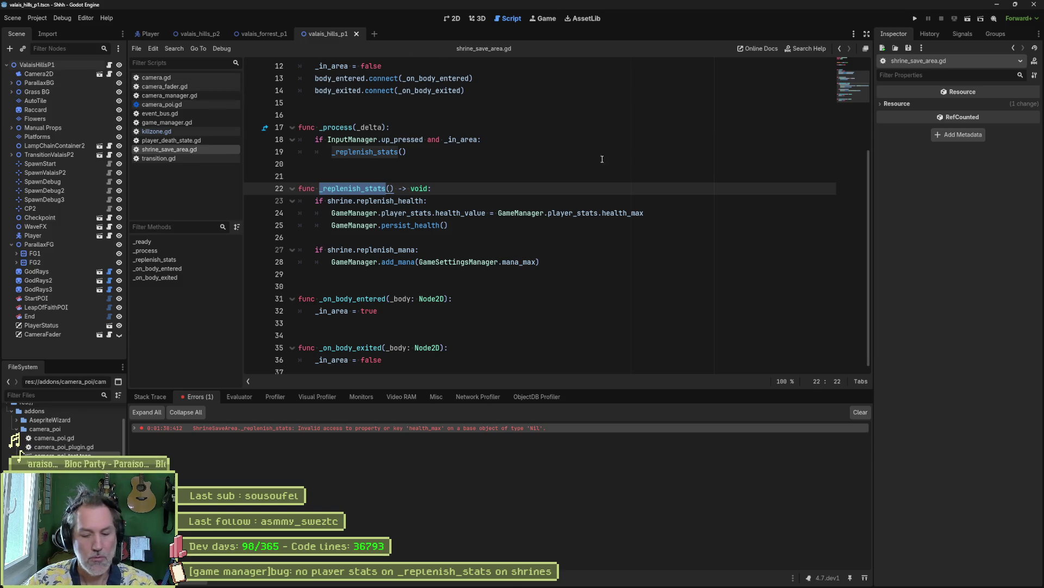
key(F6)
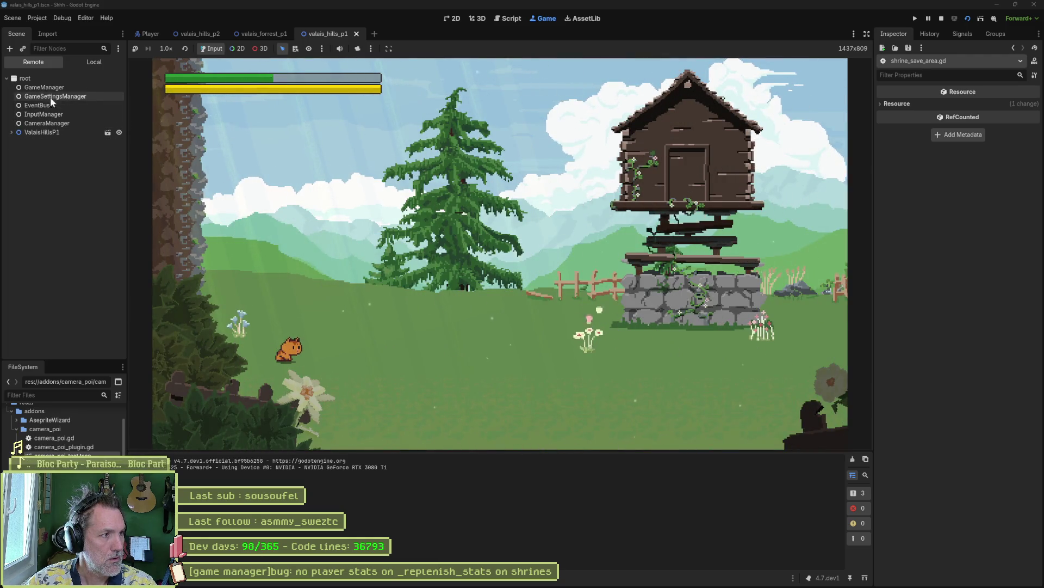
click(54, 88)
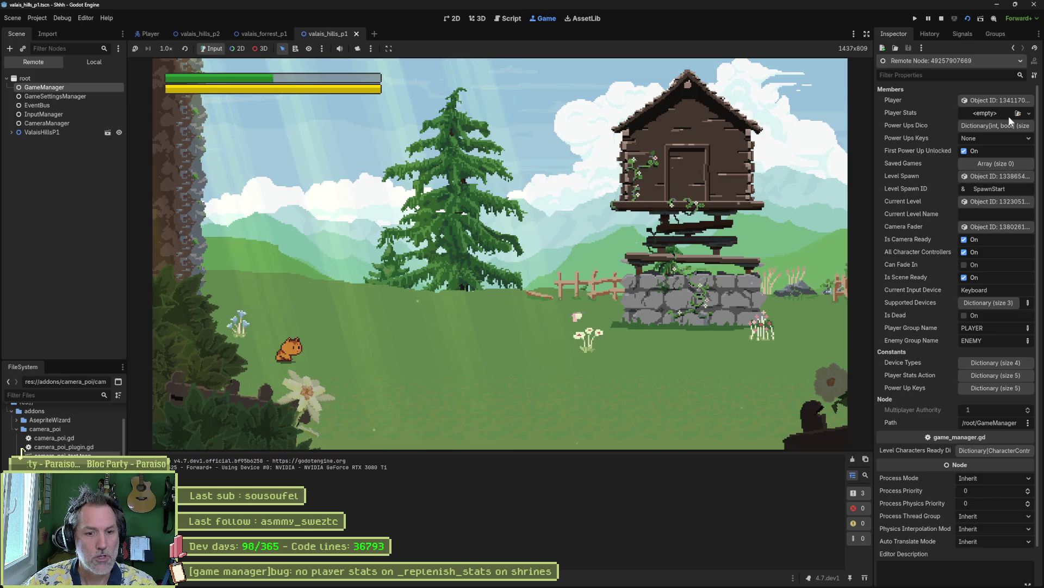
key(F8)
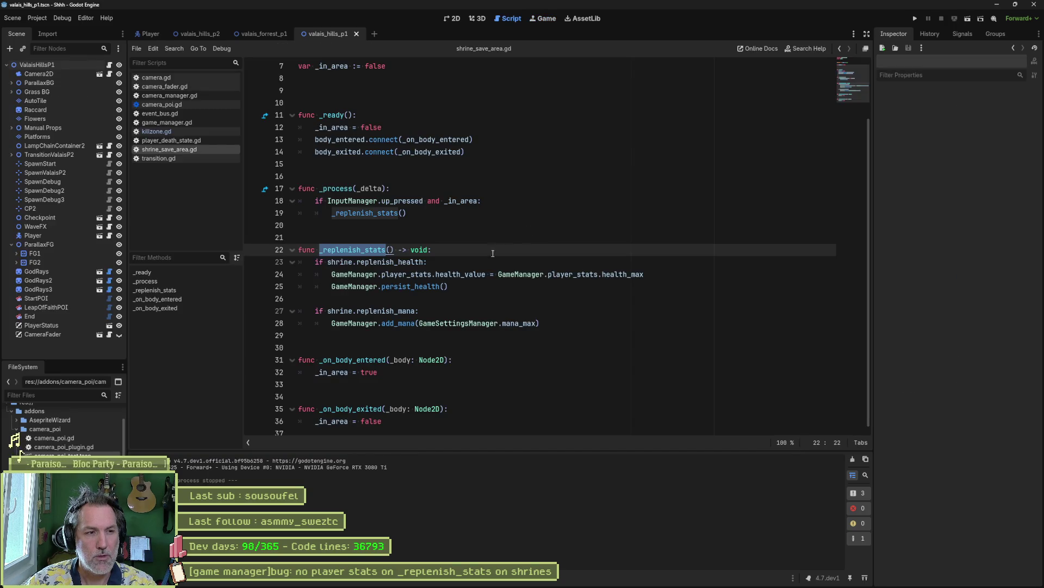
click(358, 275)
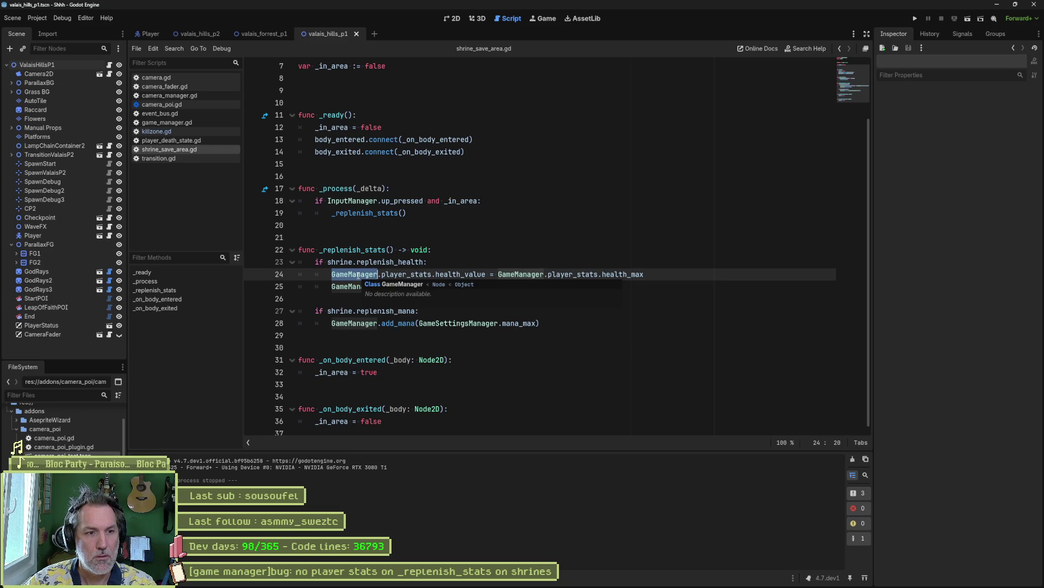
- Check GameSettingsManager on line 28, then switch through the valais_forrest_p1 and Player scenes
double_click(458, 323)
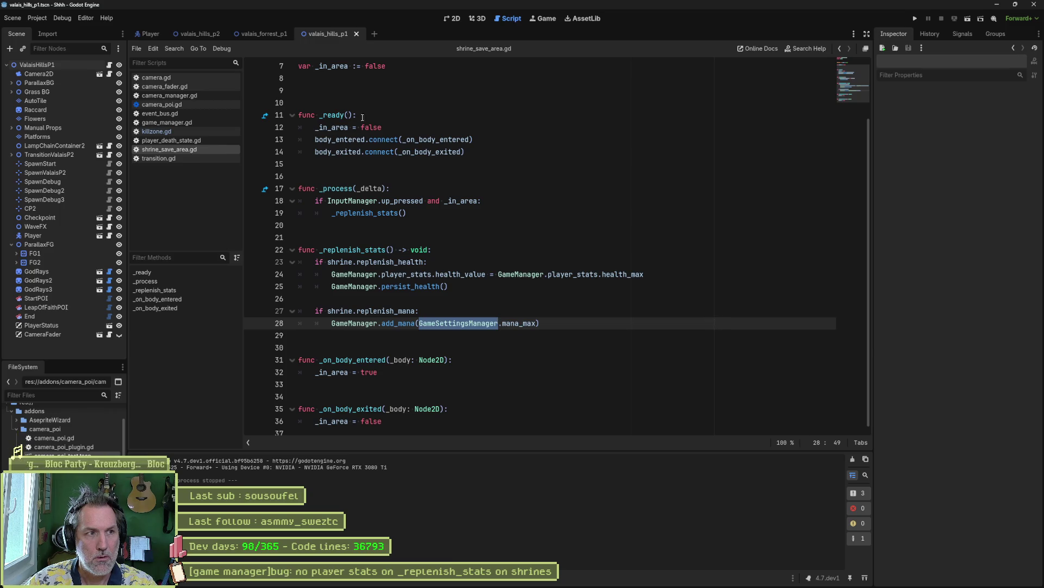
click(263, 34)
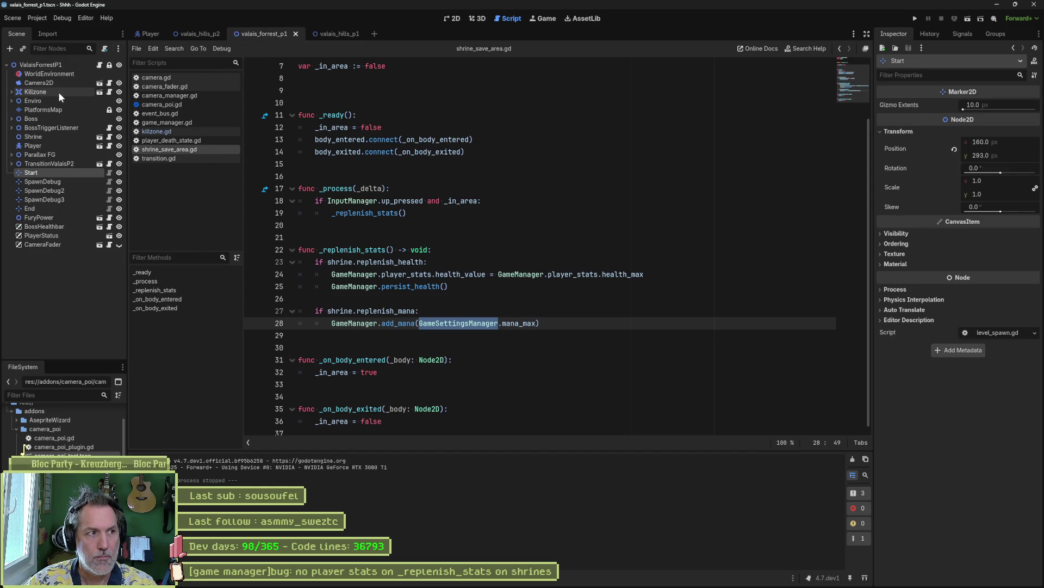
click(151, 37)
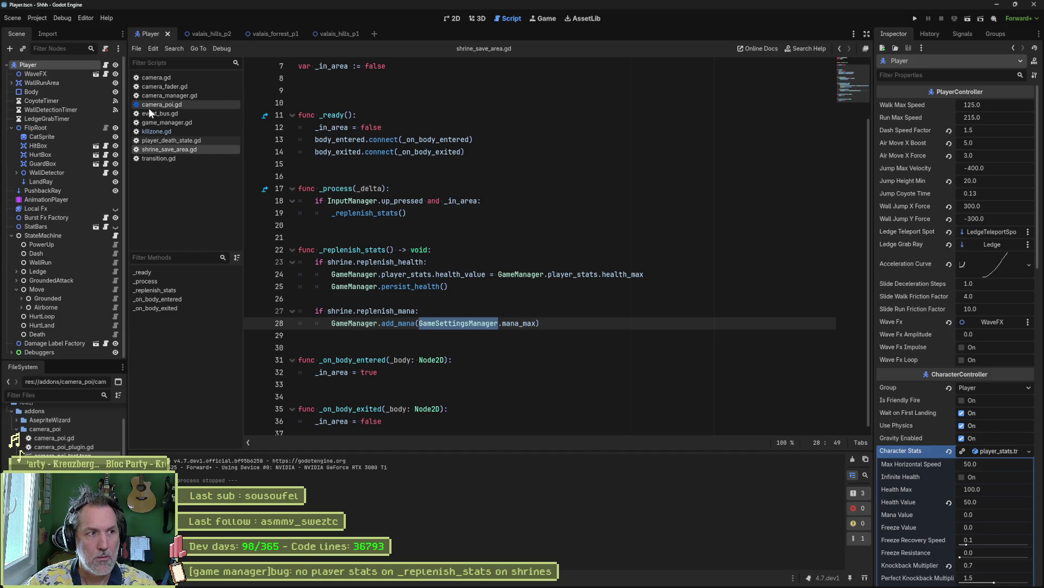
- Open player_controller.gd and Find in Files for GameManager.player_stats, getting 2 shrine_save_area.gd matches
click(105, 65)
scroll(482, 265, down, 15)
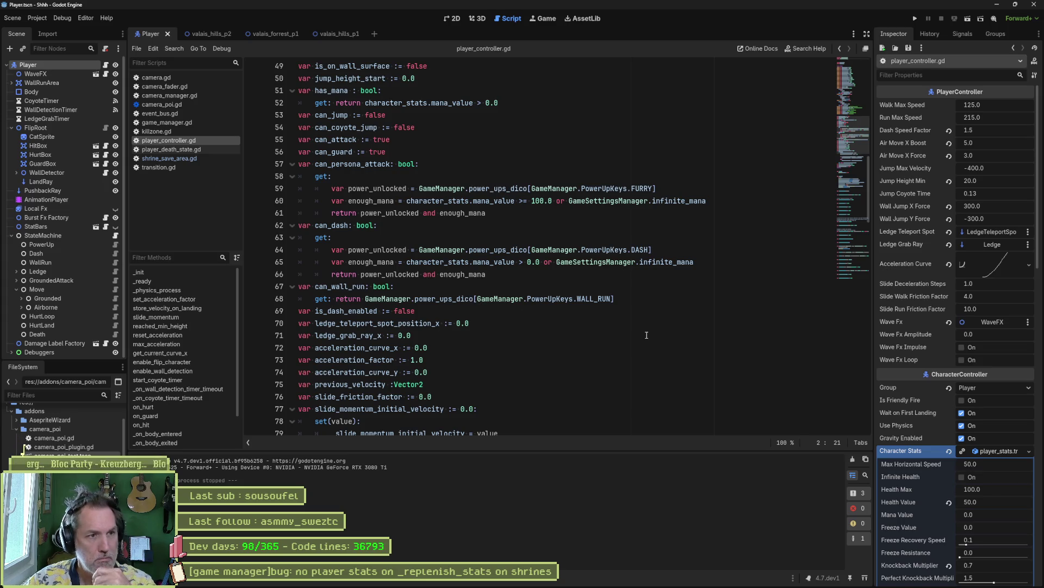
key(ctrl+shift+f)
text(Ga)
key(BackSpace)
key(BackSpace)
key(BackSpace)
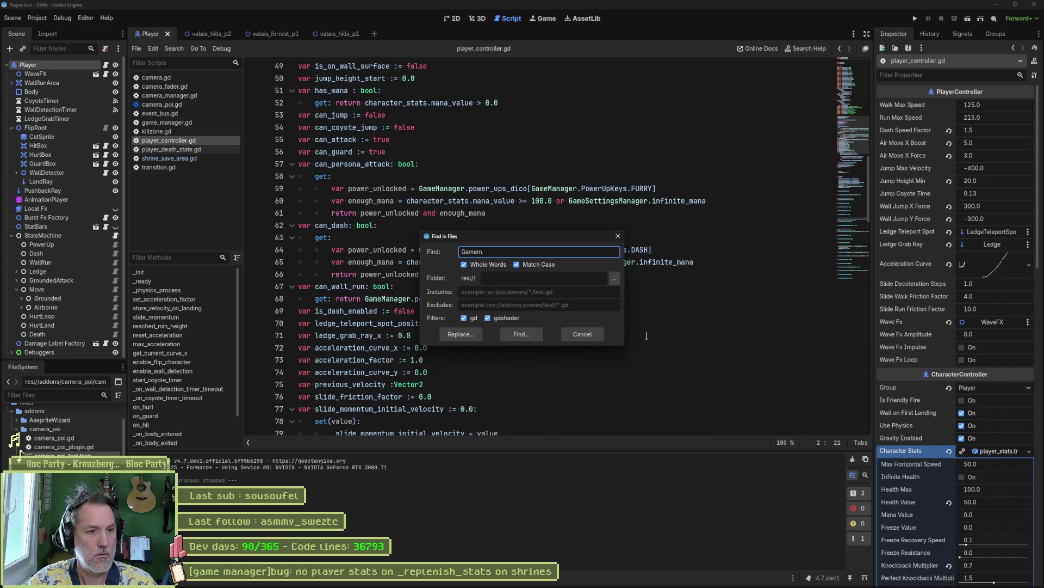
text(Manager.player_stats)
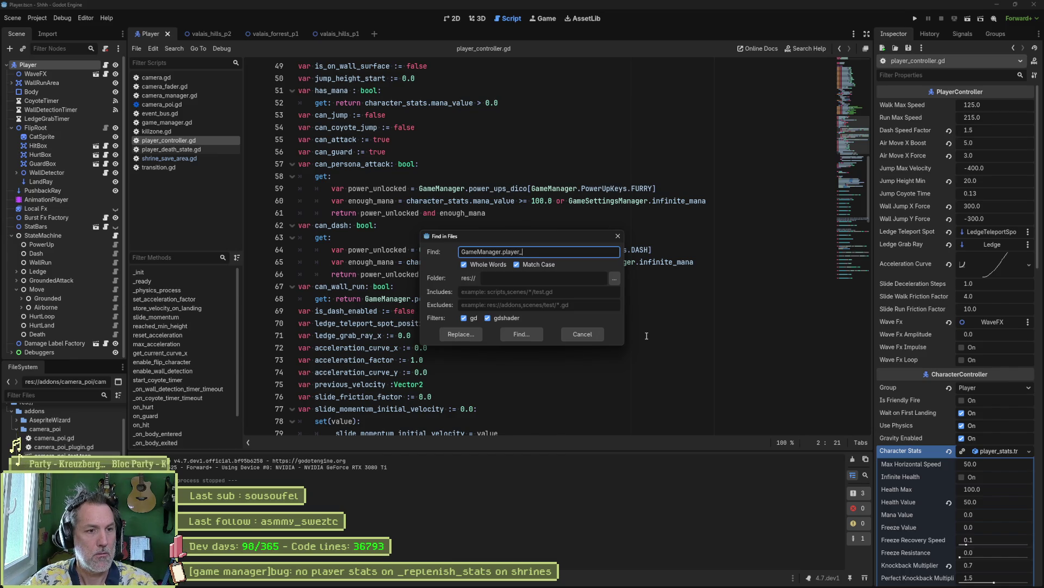
click(524, 334)
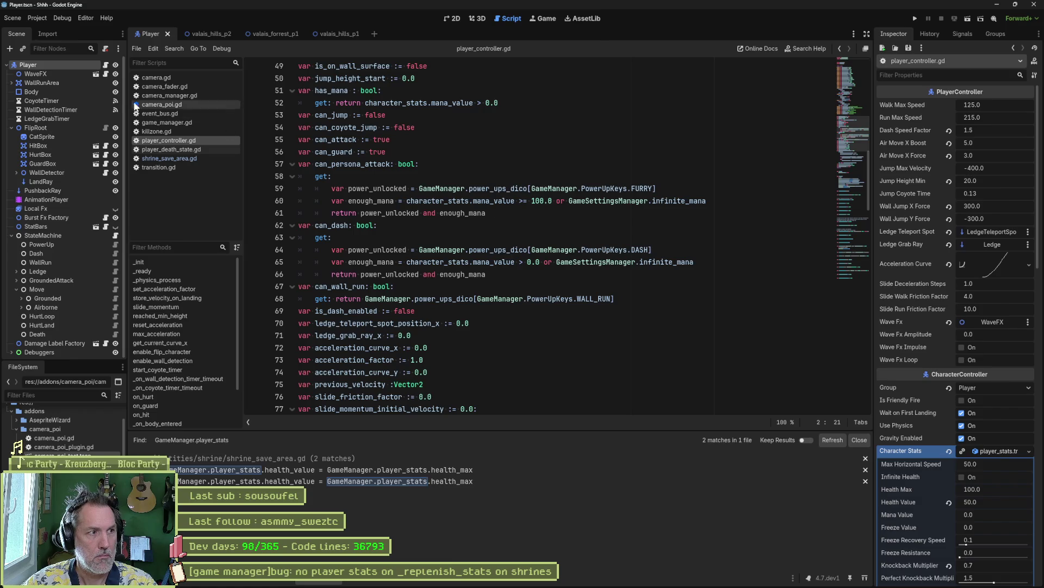
click(73, 75)
- Check the Player's Character Stats resource, then open character_controller.gd via Quick Open
click(74, 65)
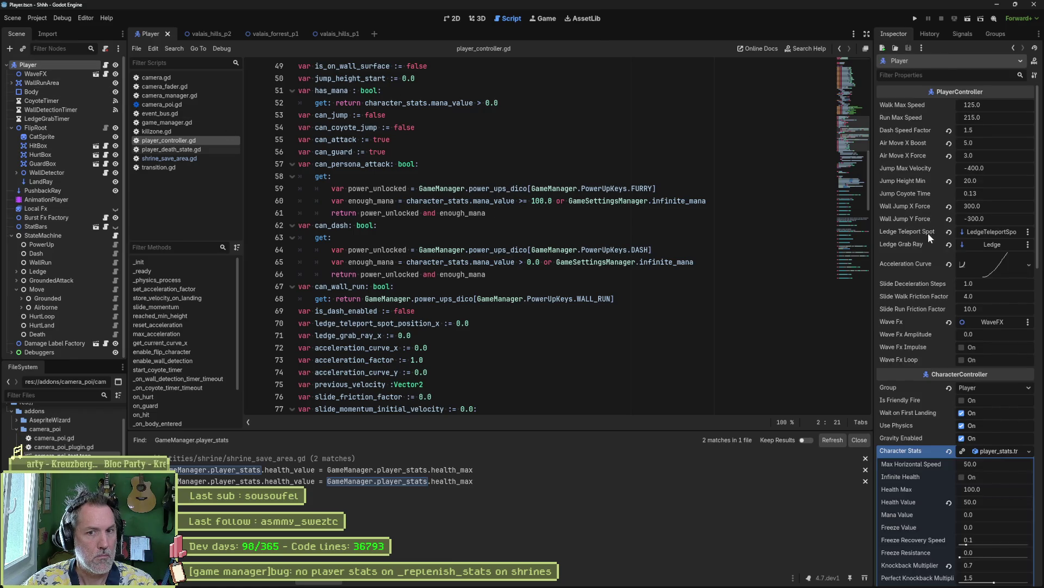
scroll(930, 245, down, 5)
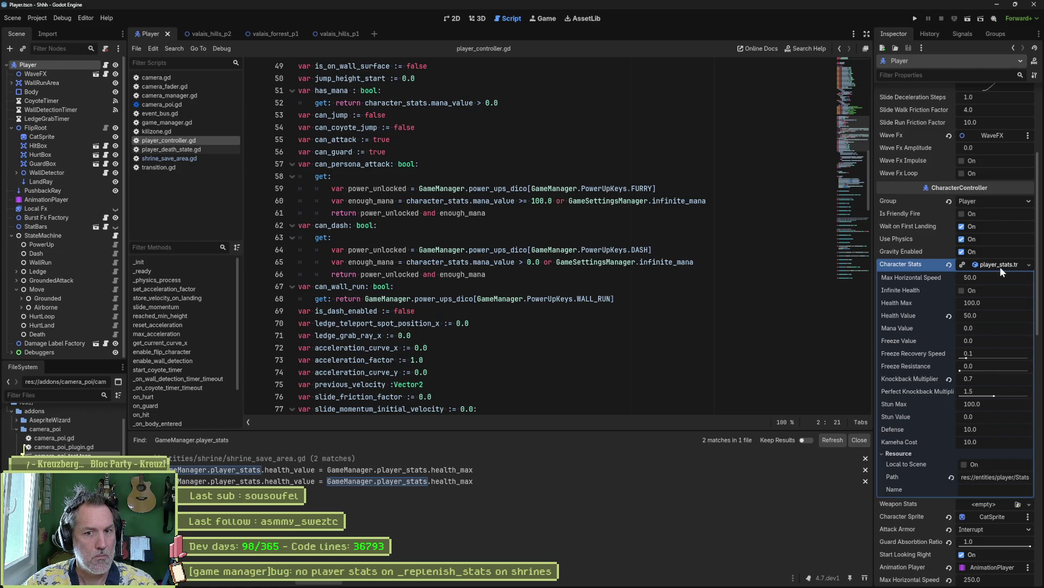
click(1001, 264)
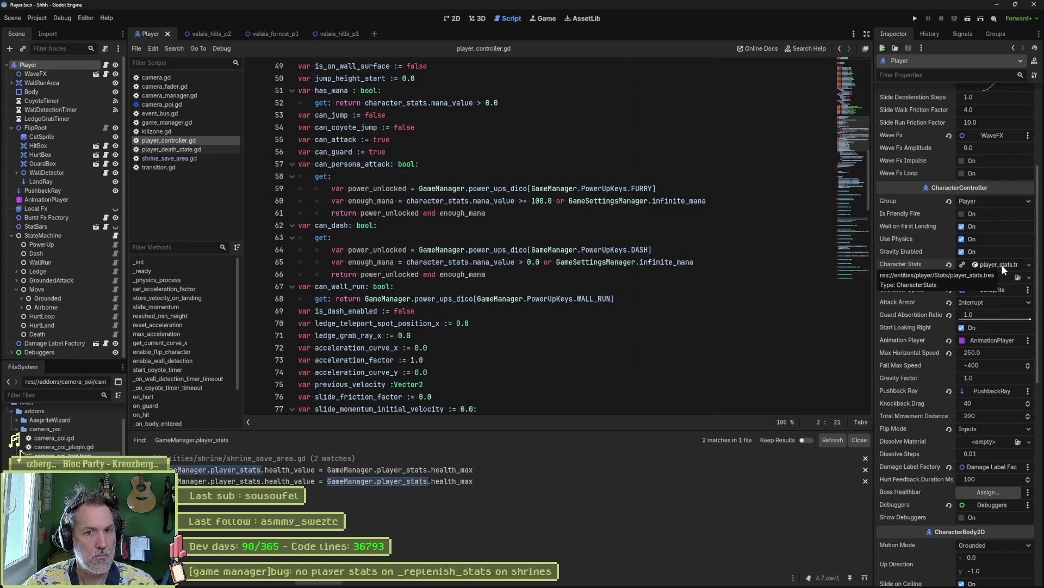
click(571, 140)
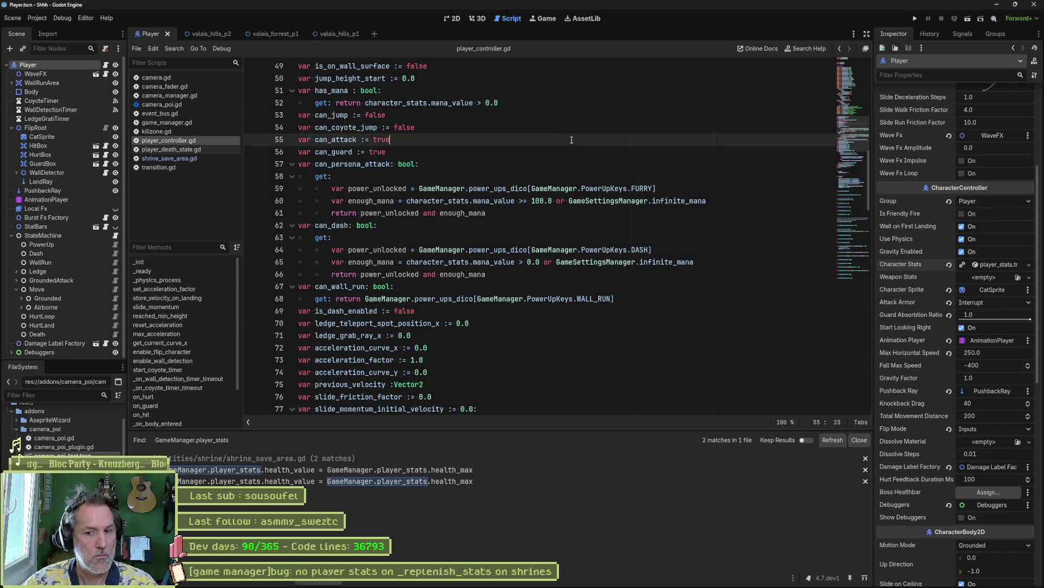
key(shift+alt+o)
text(chara)
key(Return)
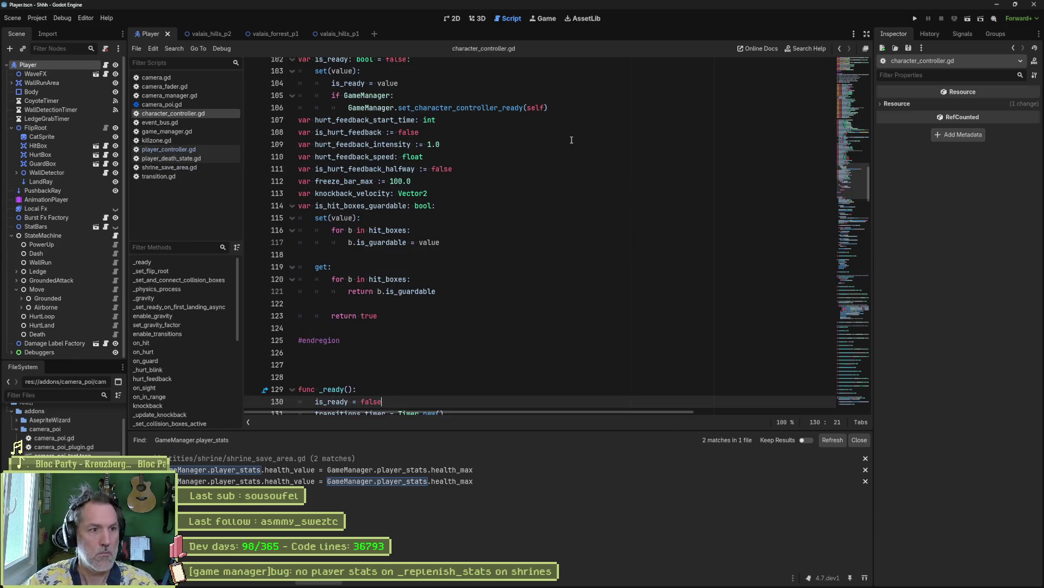
- Search the project for the character_stats variable declared on line 42
scroll(852, 173, up, 5)
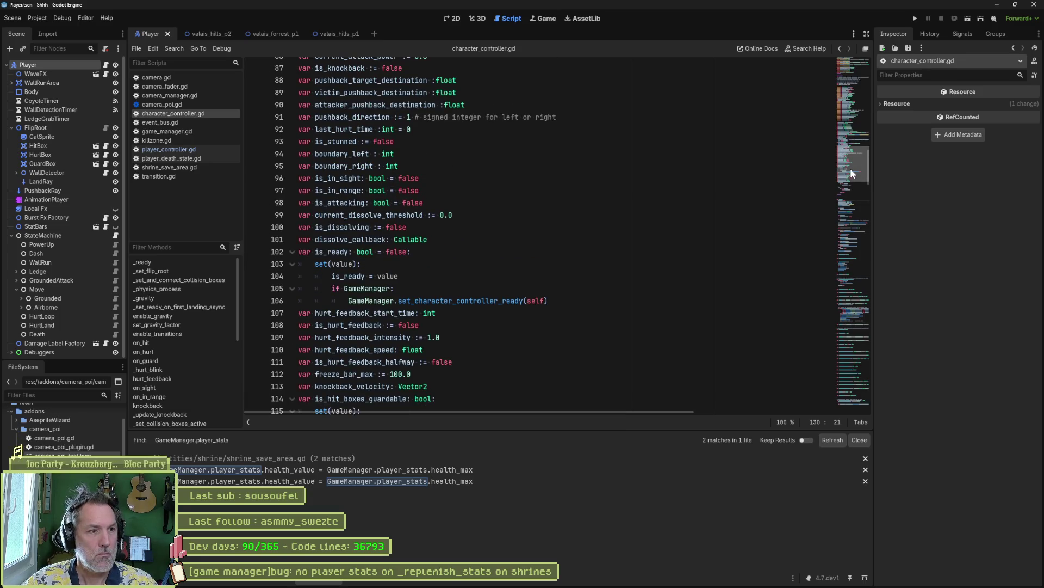
drag(850, 169, 847, 115)
double_click(471, 102)
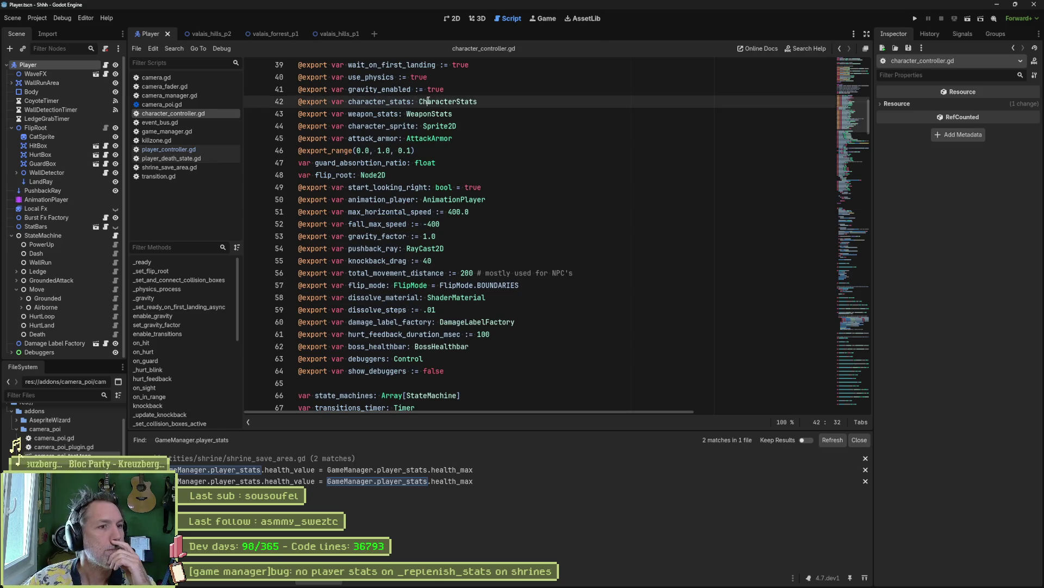
double_click(380, 102)
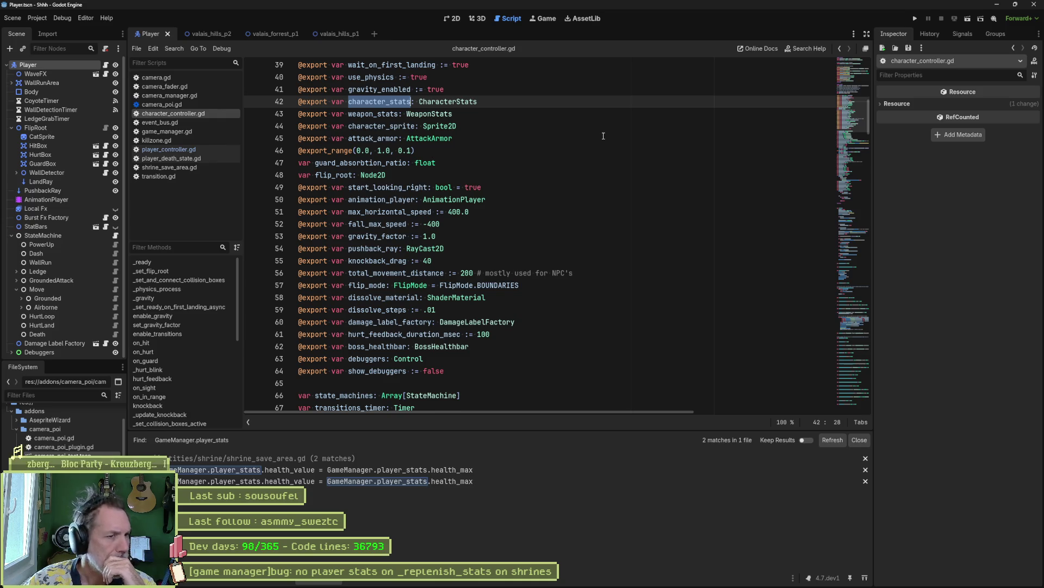
key(ctrl+shift+f)
click(522, 334)
- Search GameManager.player_stats without whole-word or case matching and open the first shrine_save_area.gd result
scroll(507, 508, down, 3)
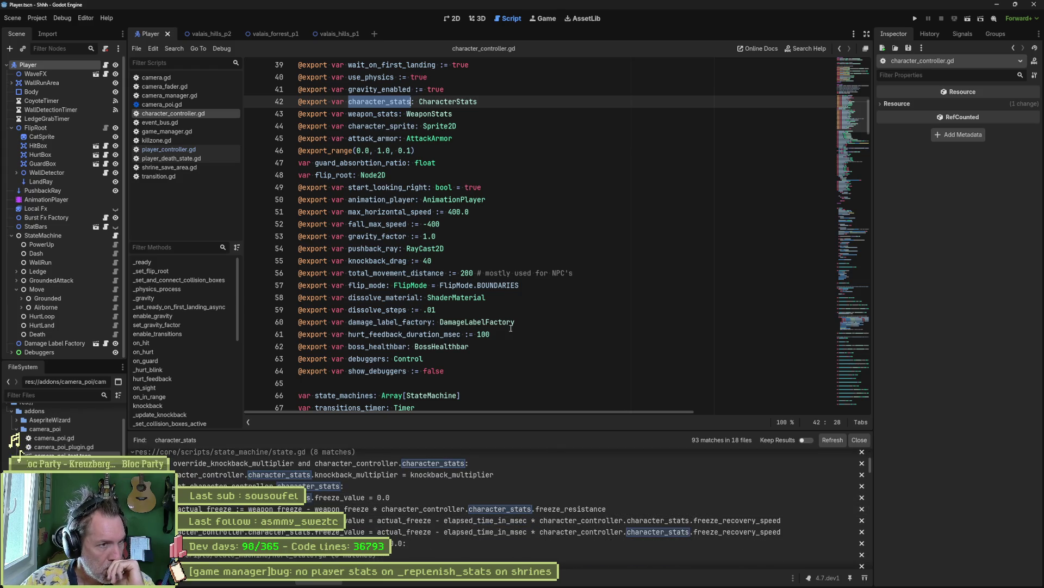
click(504, 124)
key(ctrl+shift+f)
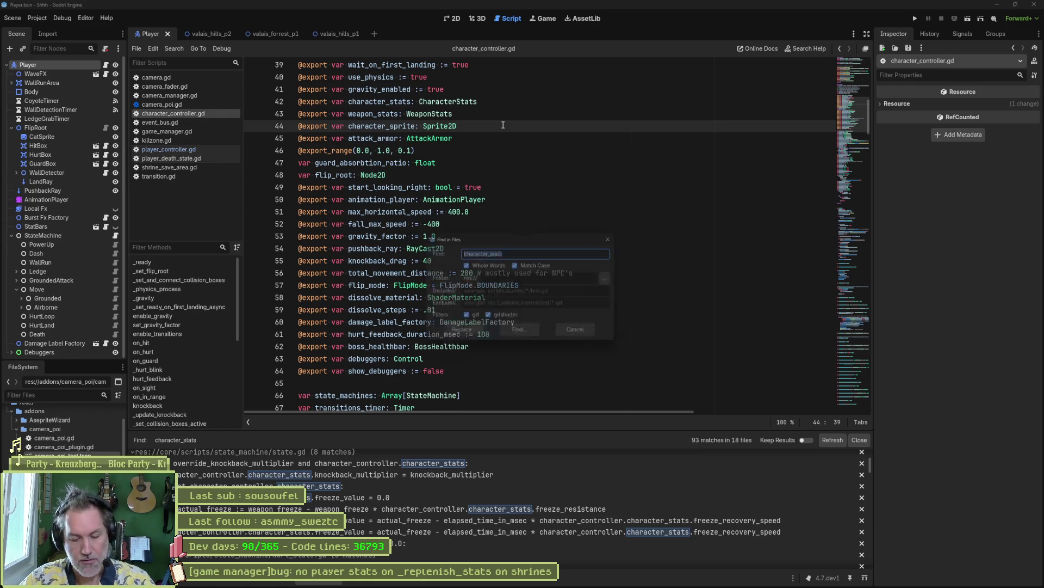
text(Cha)
key(BackSpace)
key(BackSpace)
key(BackSpace)
text(G)
key(BackSpace)
key(BackSpace)
key(BackSpace)
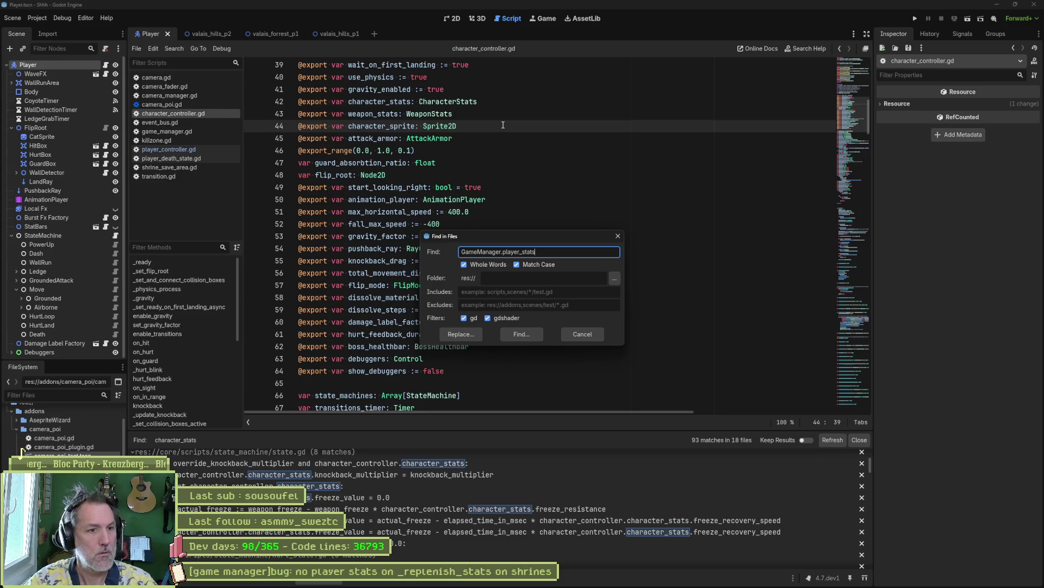
click(486, 264)
click(520, 264)
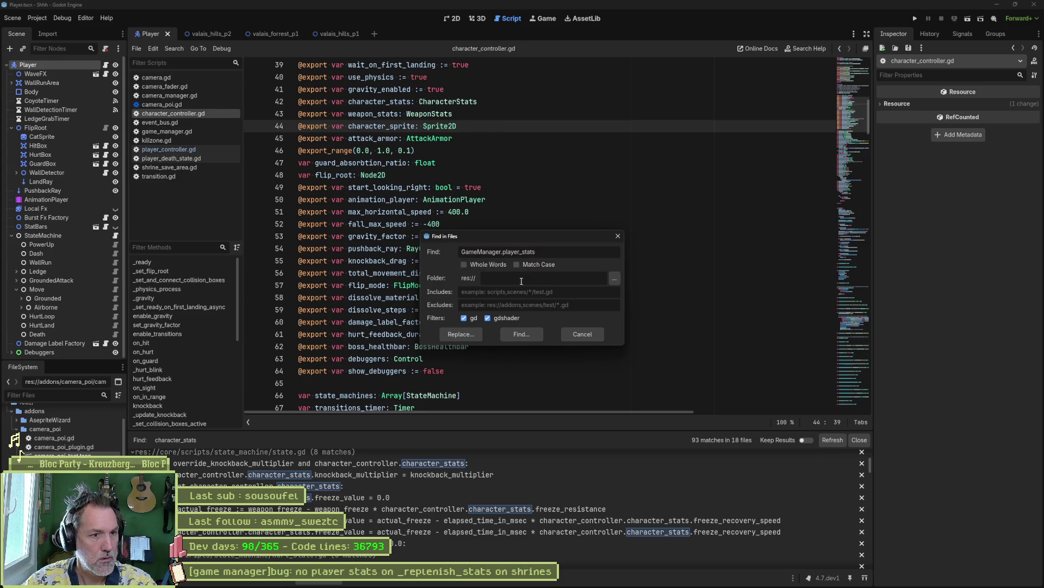
click(519, 334)
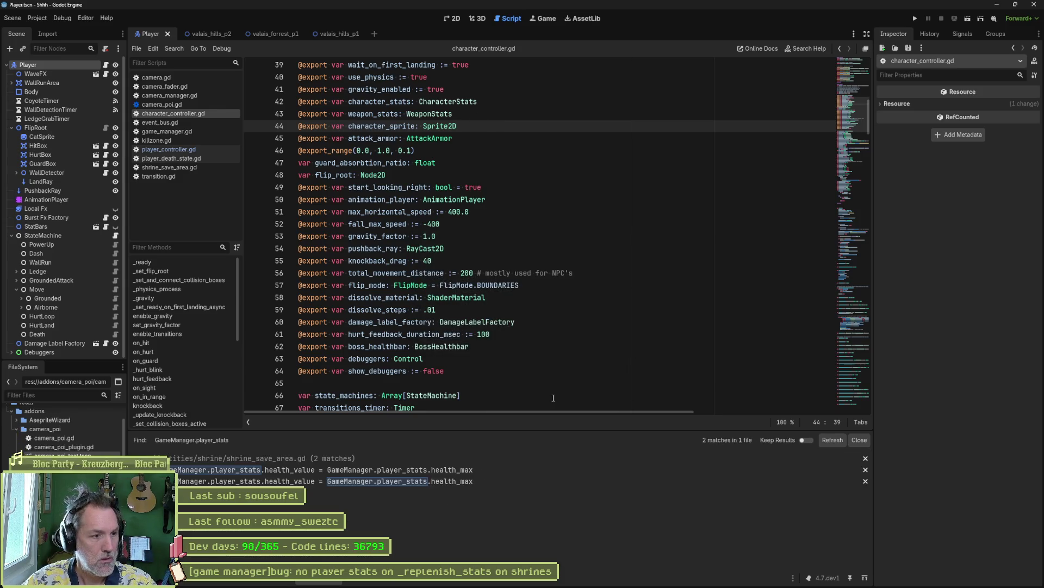
click(522, 472)
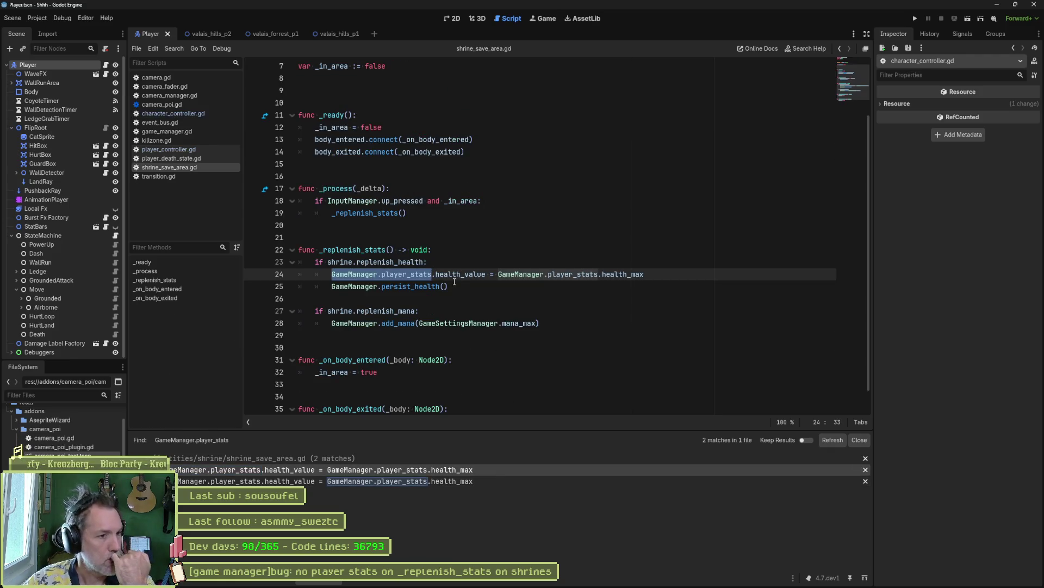
- Follow player_stats from line 24 into game_manager.gd and unfold the player variable
double_click(357, 271)
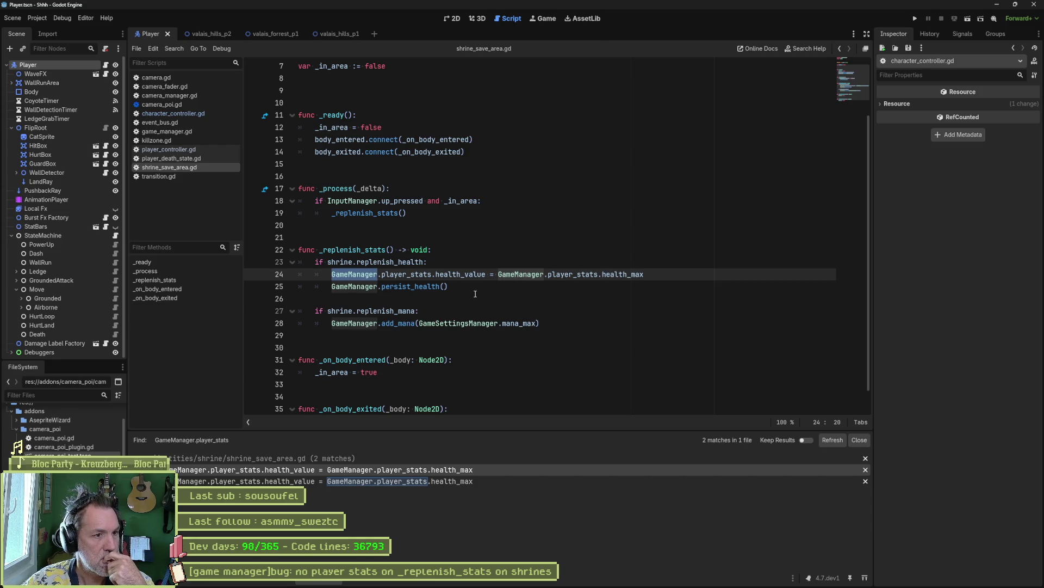
click(416, 273)
ctrl+click(416, 274)
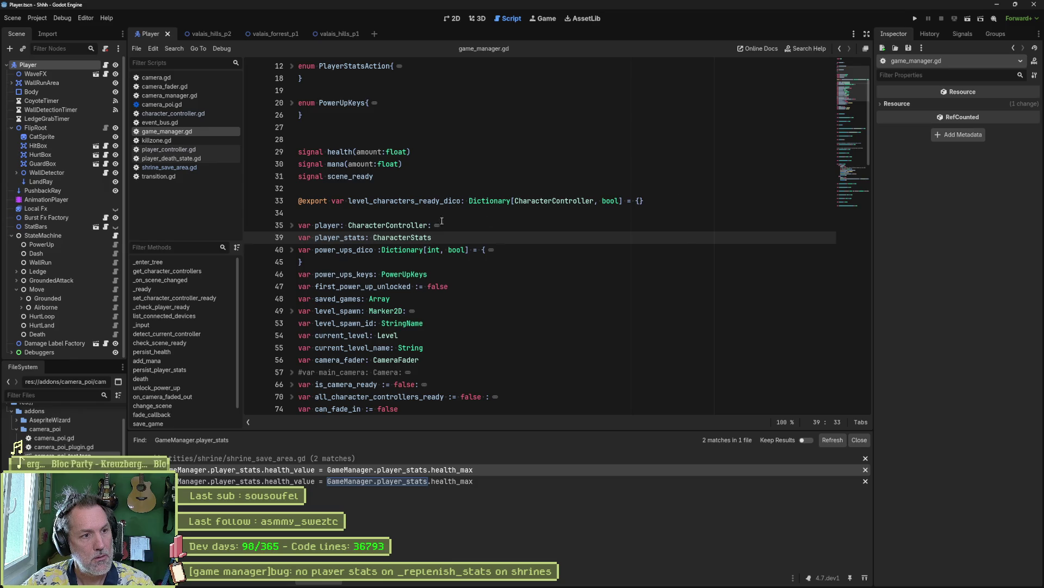
click(292, 226)
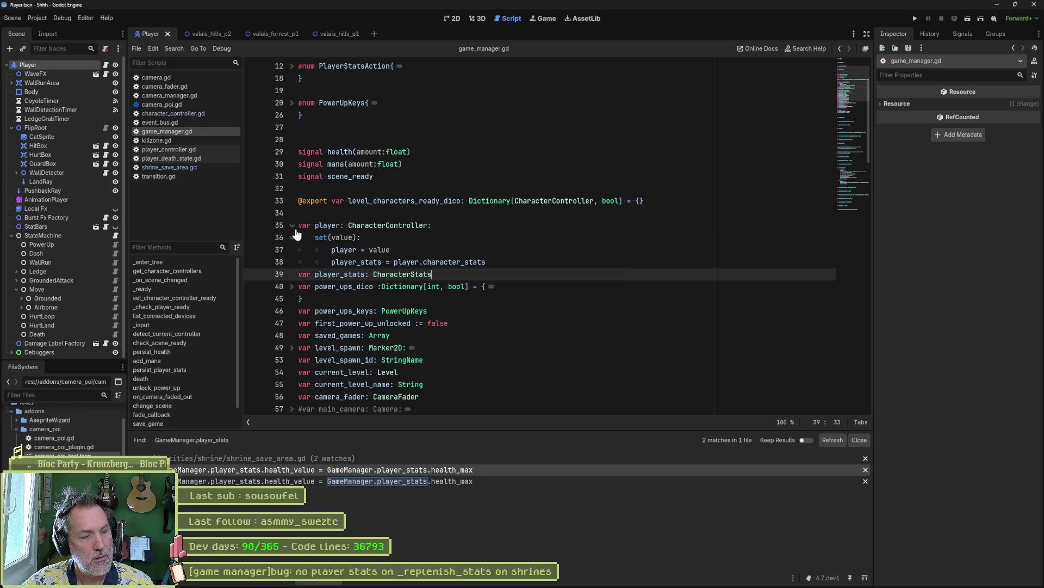
- Give player_stats the getter 'get: return player.character_stats' and run the game with F5
mouse_move(348, 264)
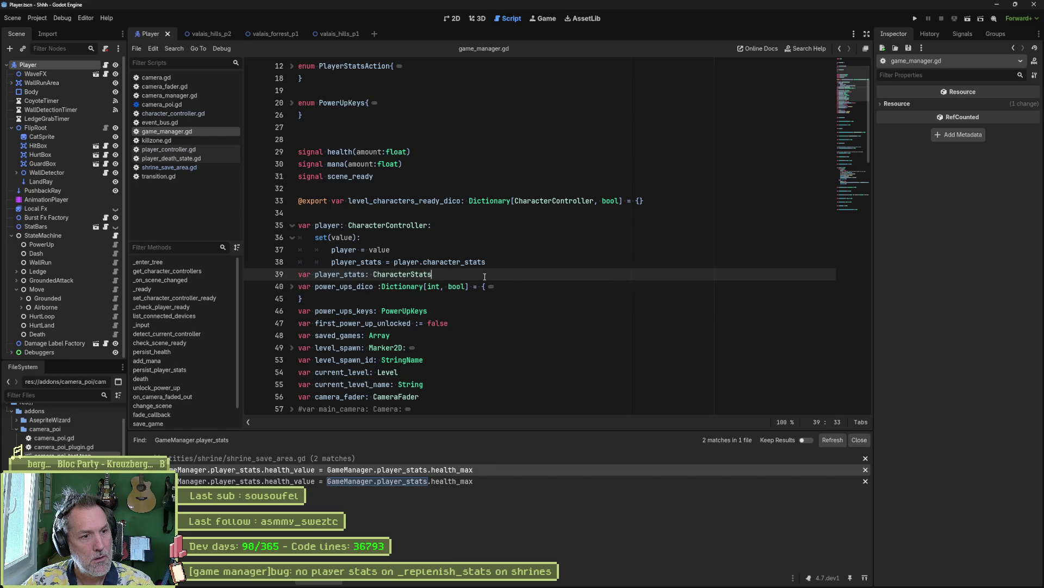
text(:)
key(Return)
text(get: return play)
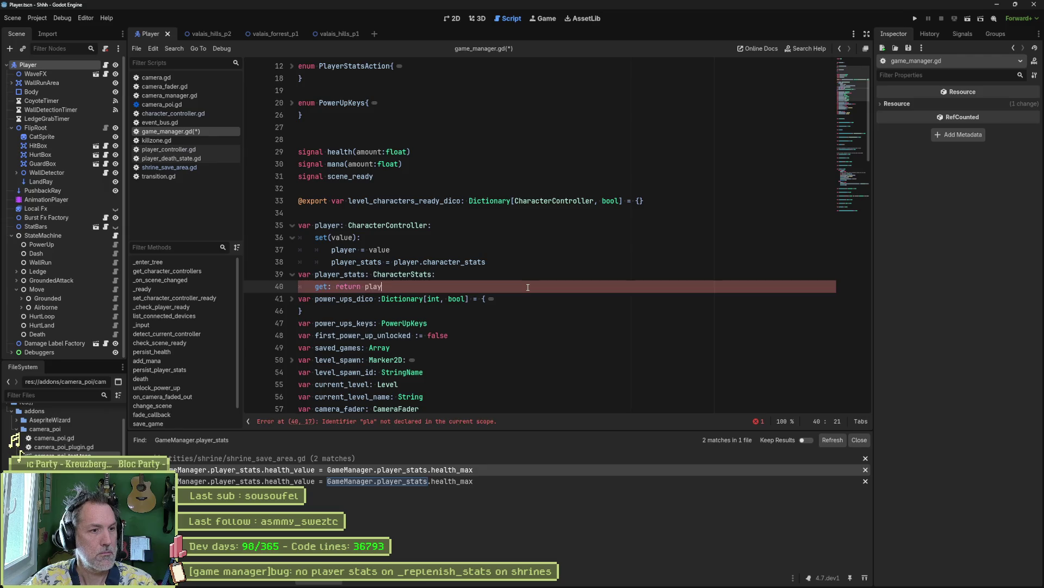
text(er.stats)
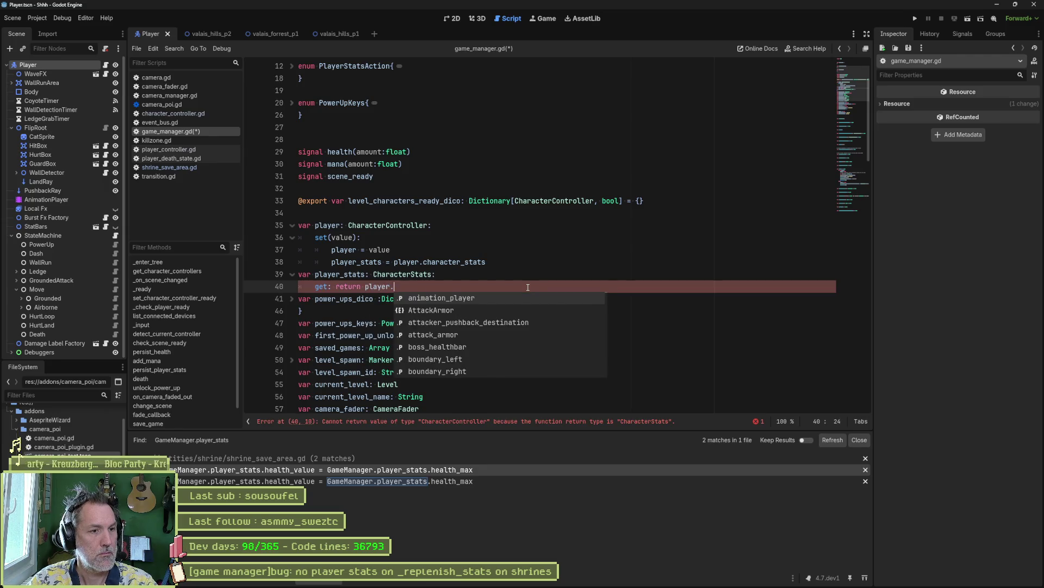
key(Down)
key(Return)
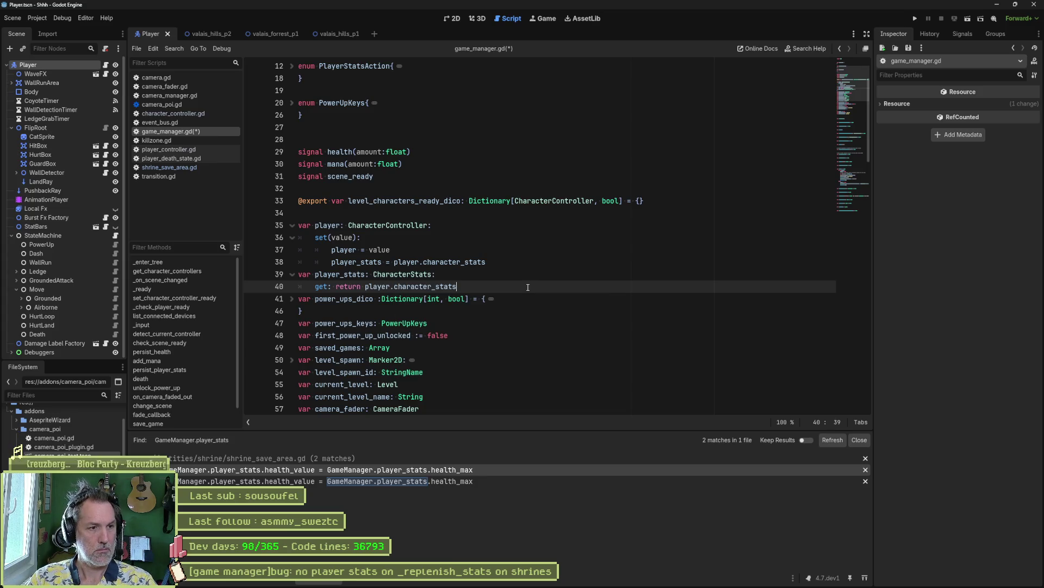
key(F5)
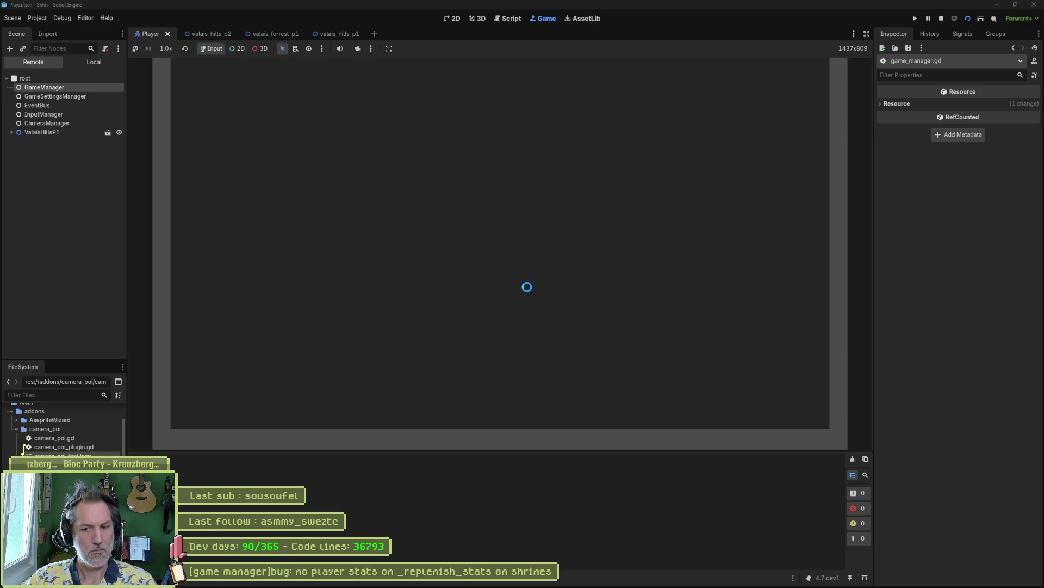
- Stop the game and show the valais_hills_p2 level in the 2D view
key(F8)
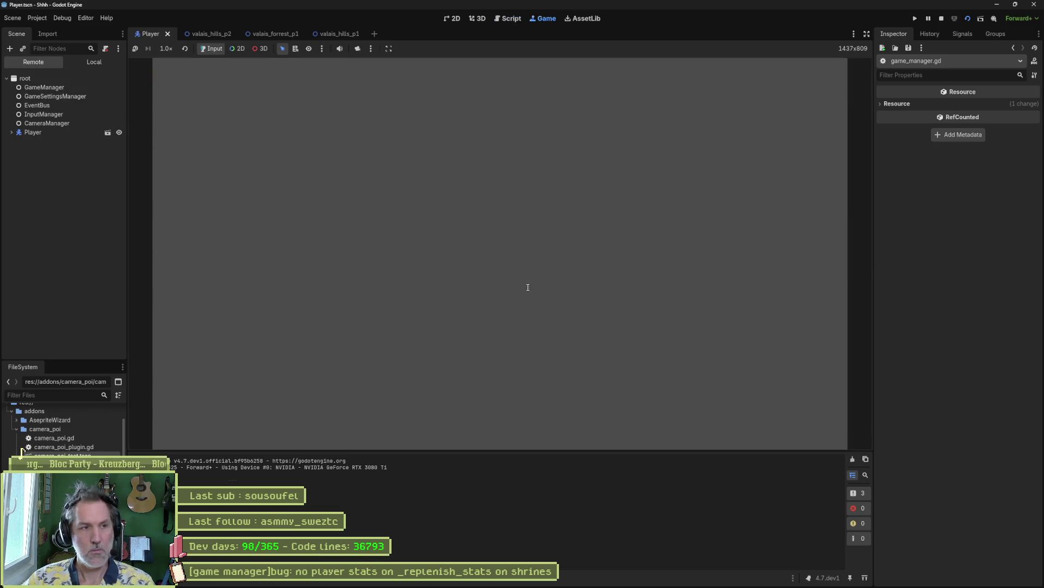
click(276, 35)
click(205, 35)
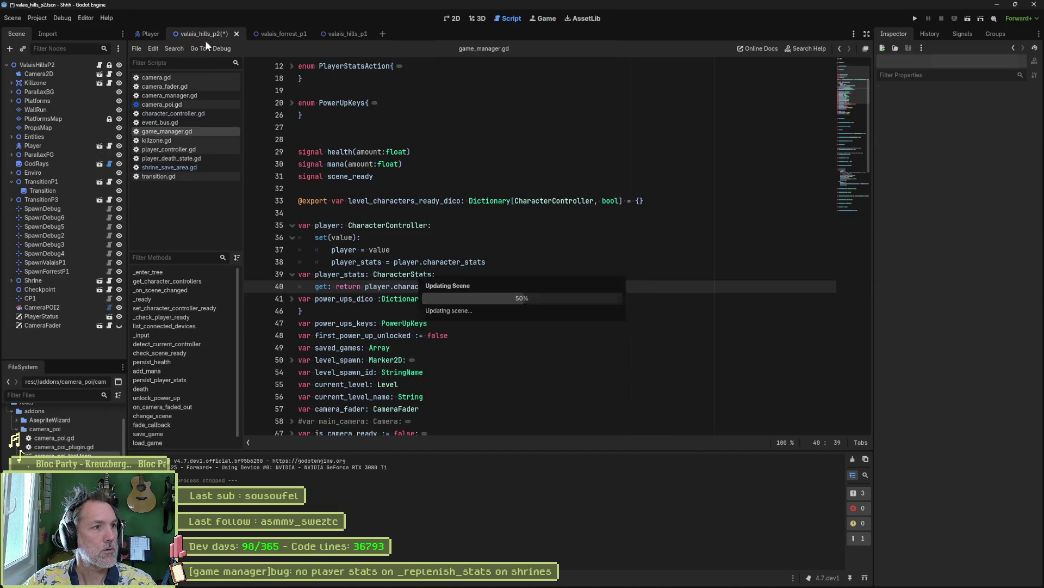
click(457, 18)
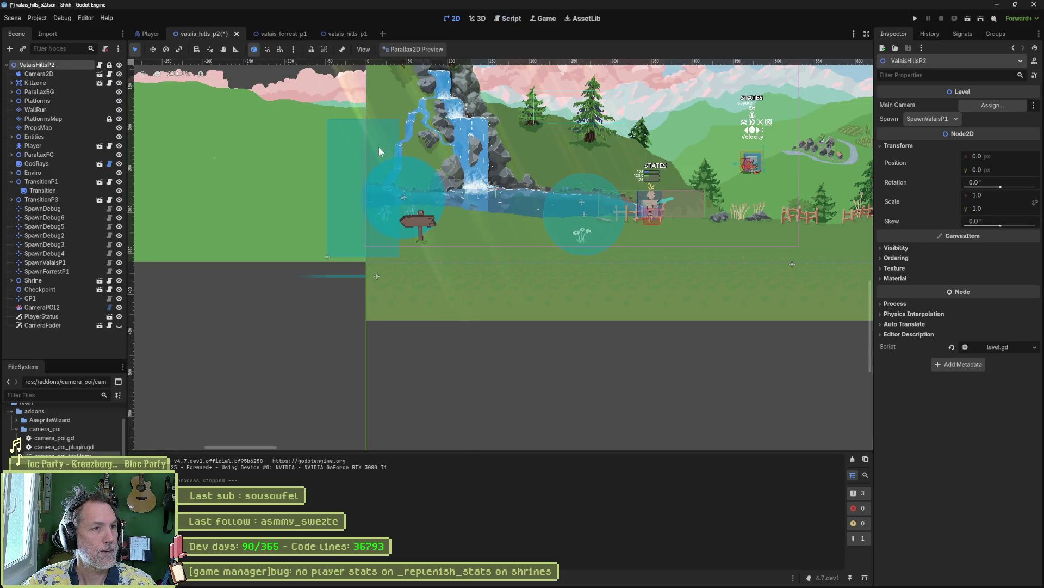
scroll(379, 147, down, 5)
scroll(467, 288, up, 3)
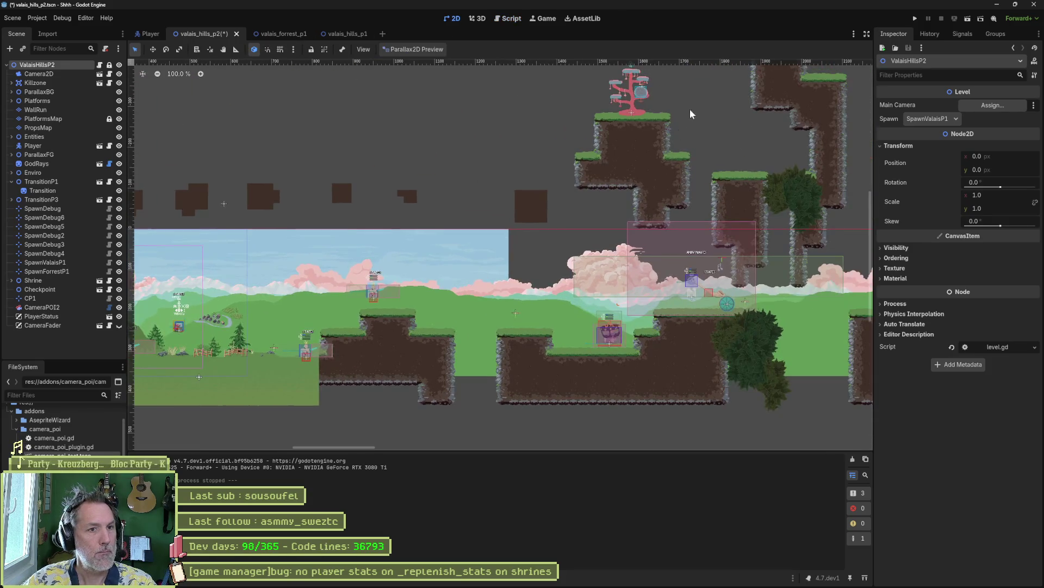
scroll(547, 235, up, 5)
scroll(536, 236, down, 2)
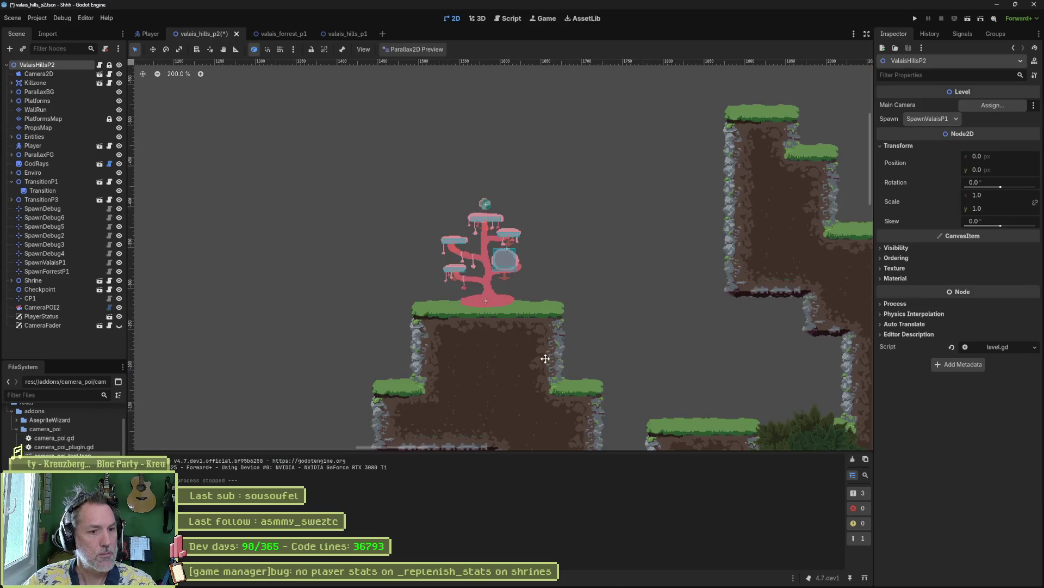
scroll(560, 288, down, 5)
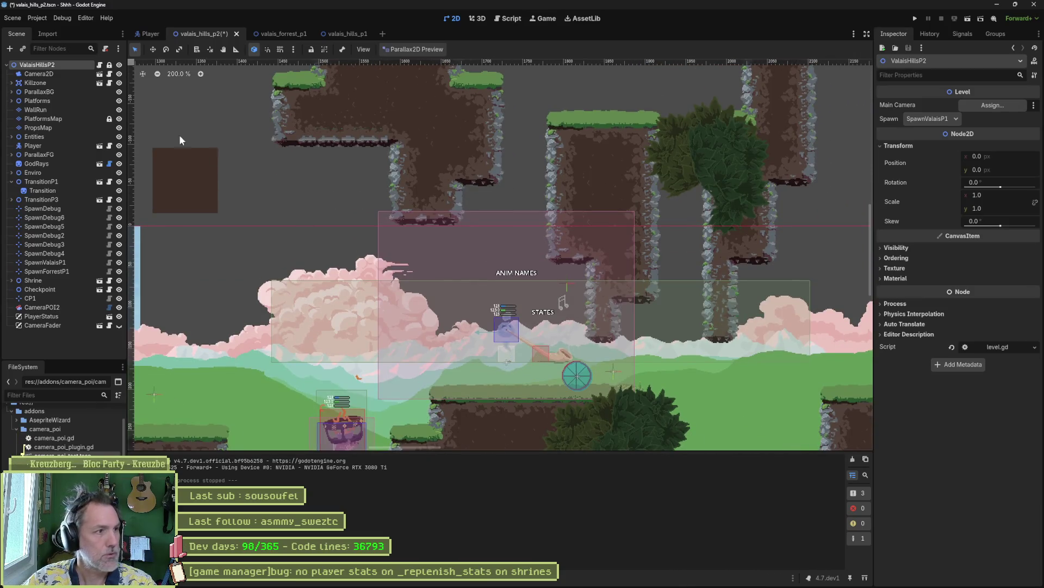
- Set the hills level's Spawn to CP1, playtest it with F6, then stop
click(940, 119)
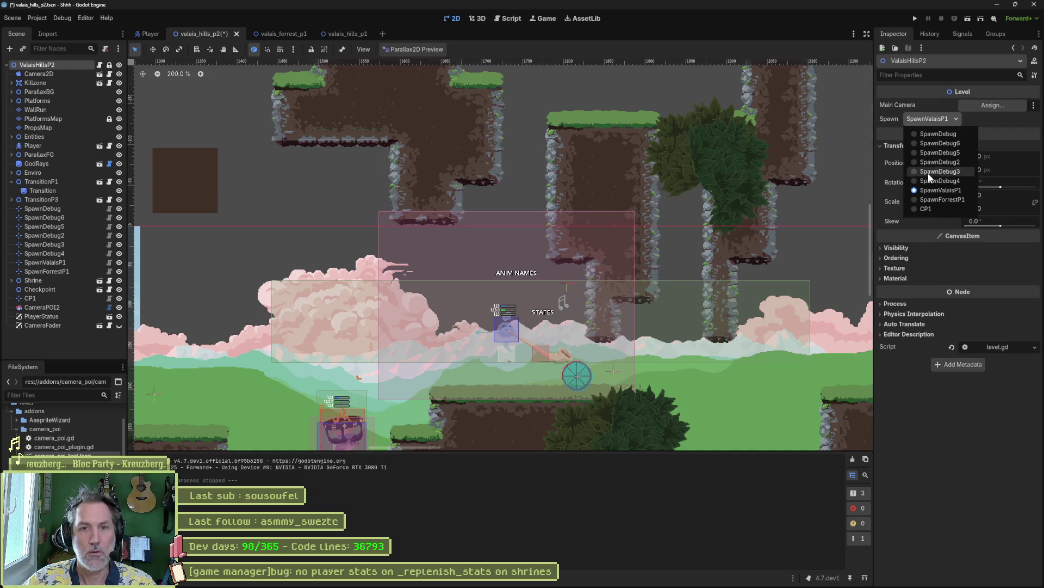
click(926, 209)
key(F6)
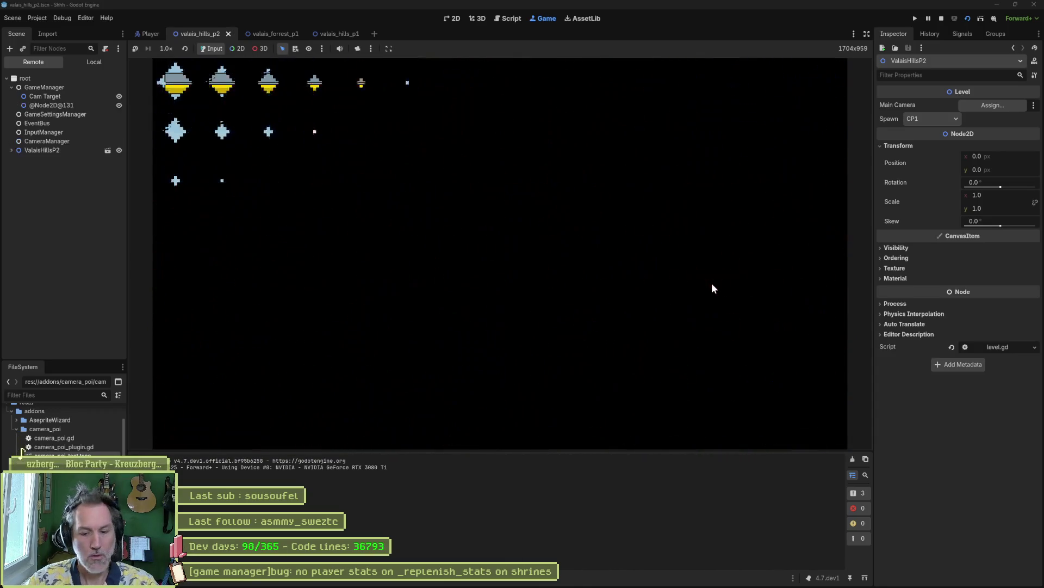
key(F8)
scroll(691, 250, right, 10)
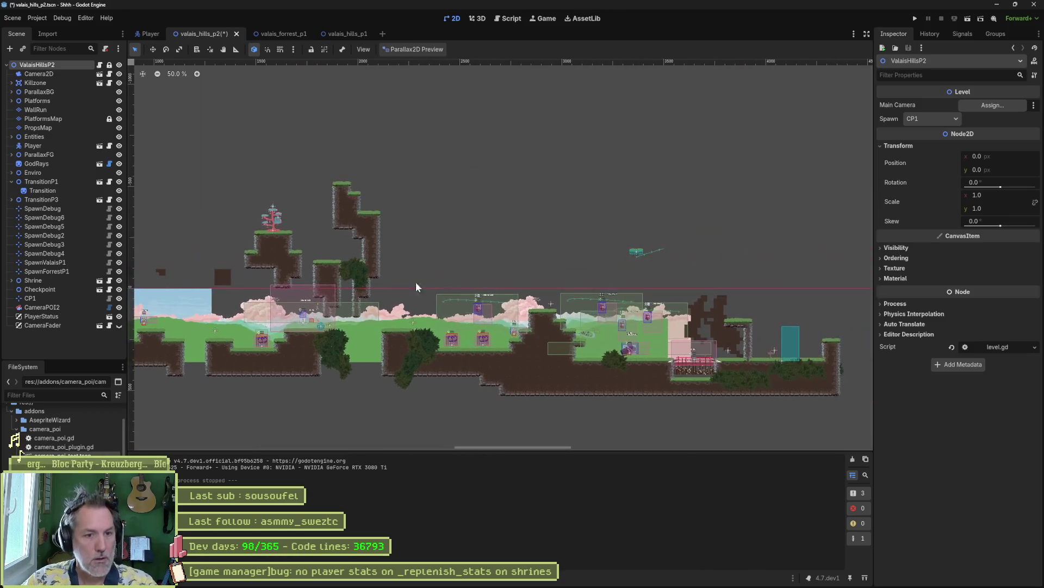
- Save valais_hills_p2, then set the valais_forrest_p1 root's Spawn to Start
key(ctrl+s)
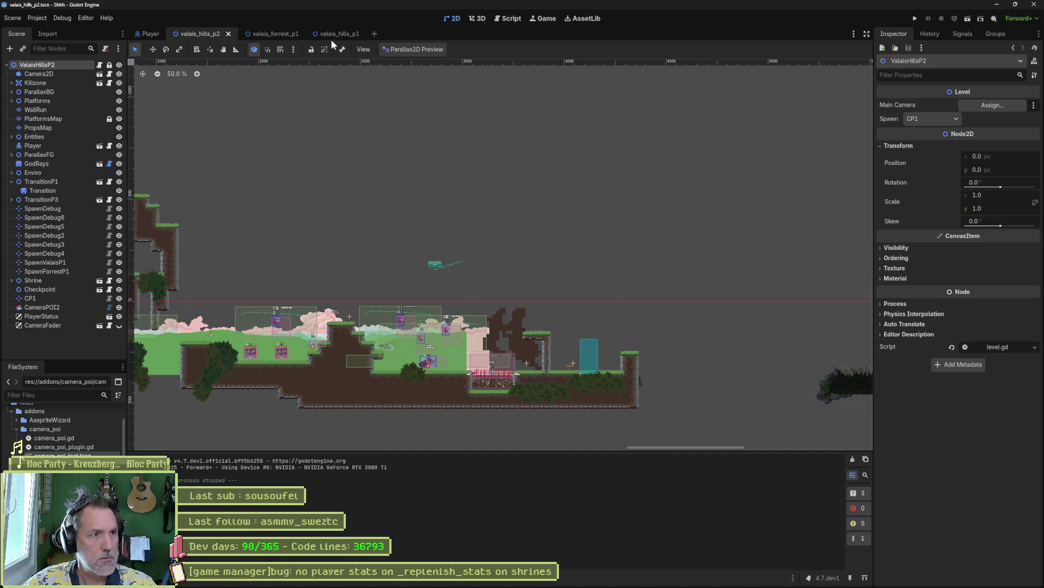
click(285, 35)
click(40, 65)
click(934, 121)
click(932, 136)
- Run the forest scene and move the fox right then left until the debugger breaks
key(F6)
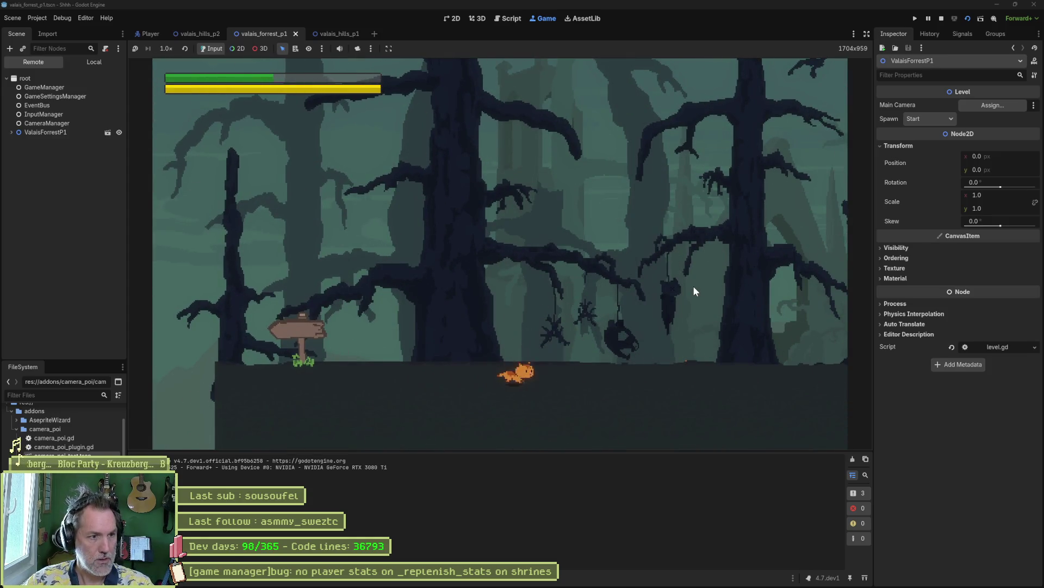
key(Right)
key(Left)
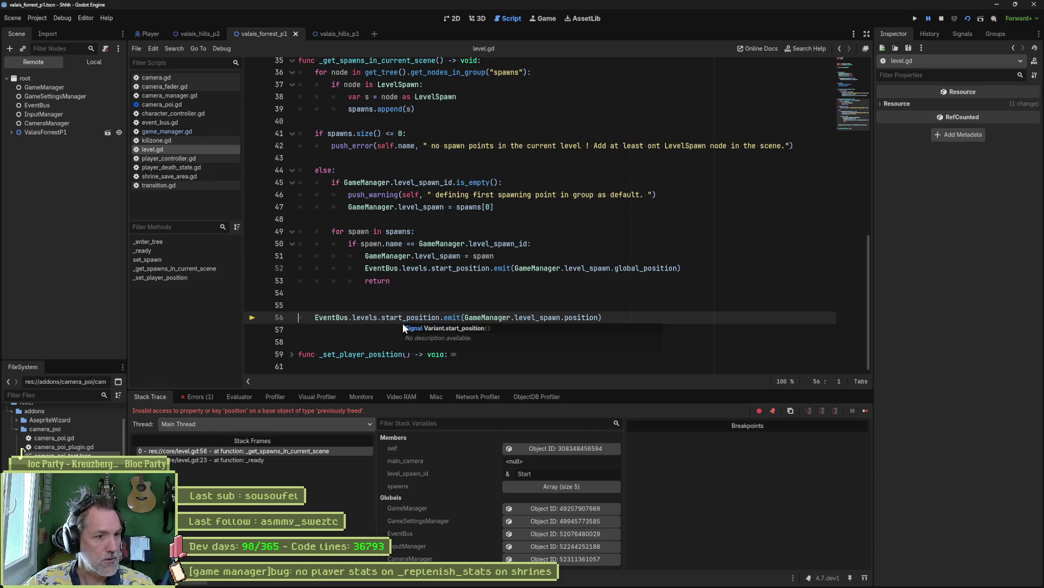
- Highlight level_spawn on line 56 and inspect the live GameManager: Level Spawn empty, ID SpawnValaisP2
double_click(364, 317)
click(419, 318)
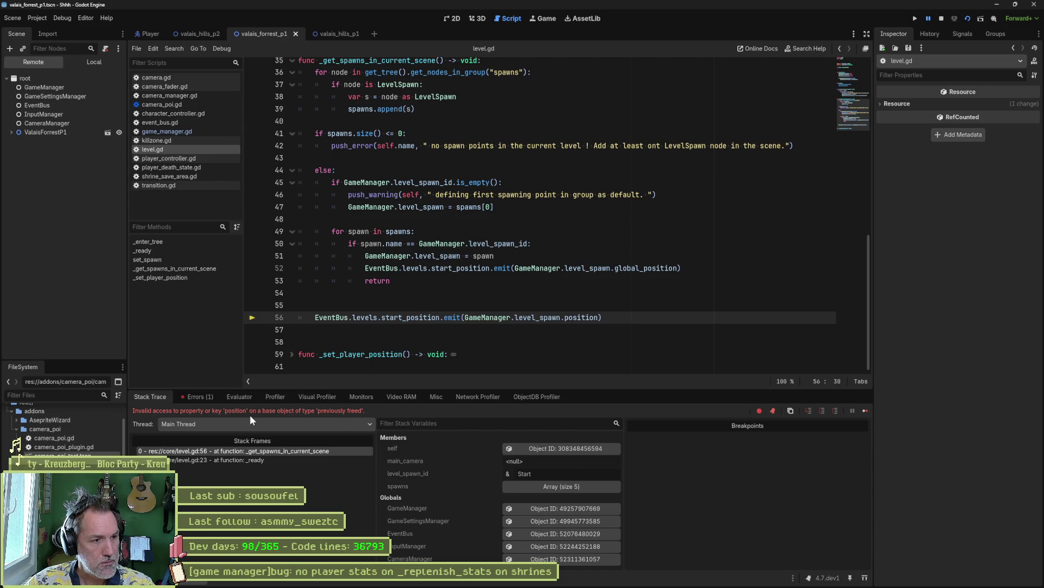
double_click(536, 318)
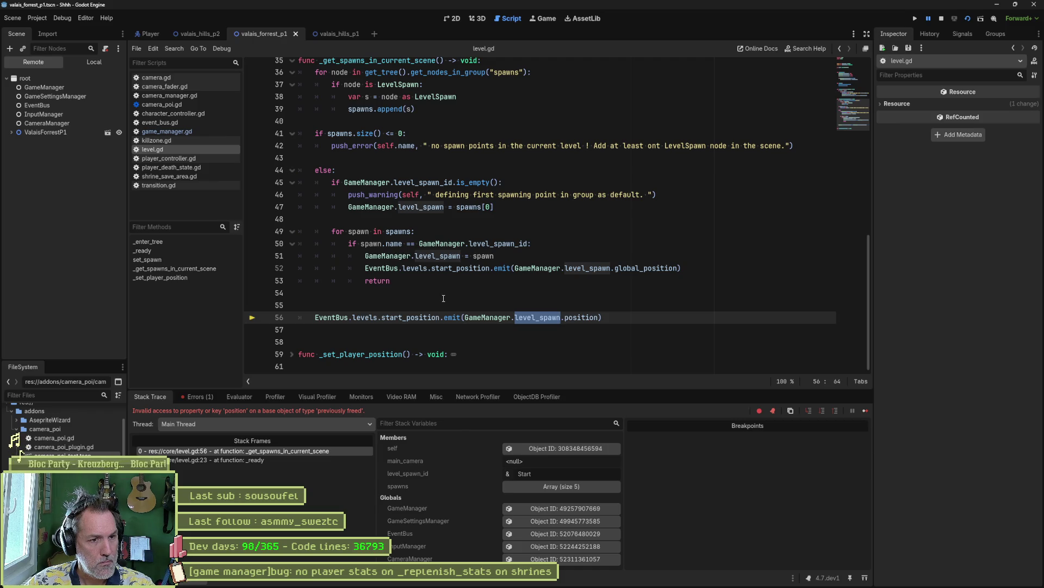
click(43, 87)
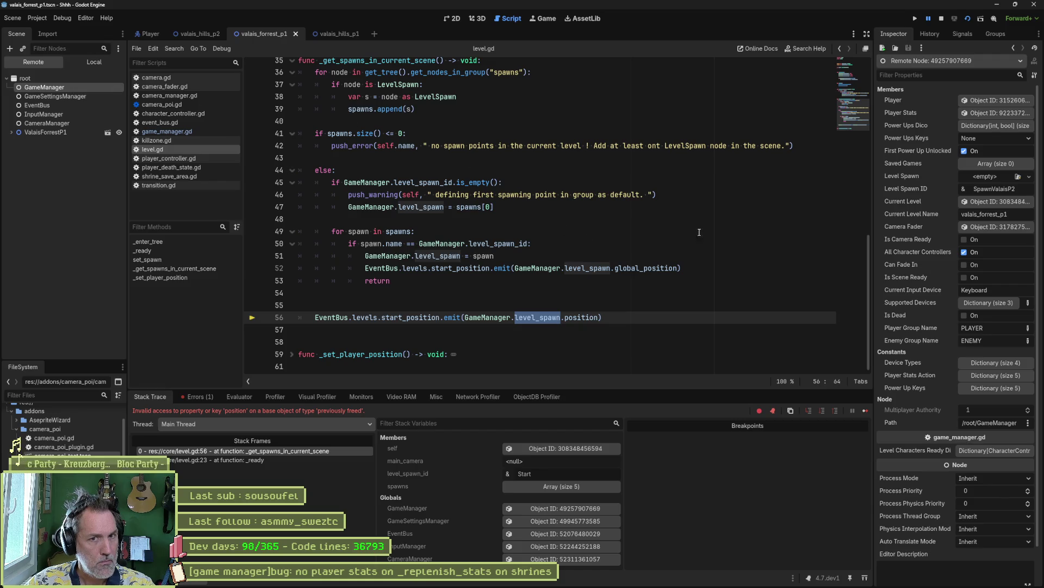